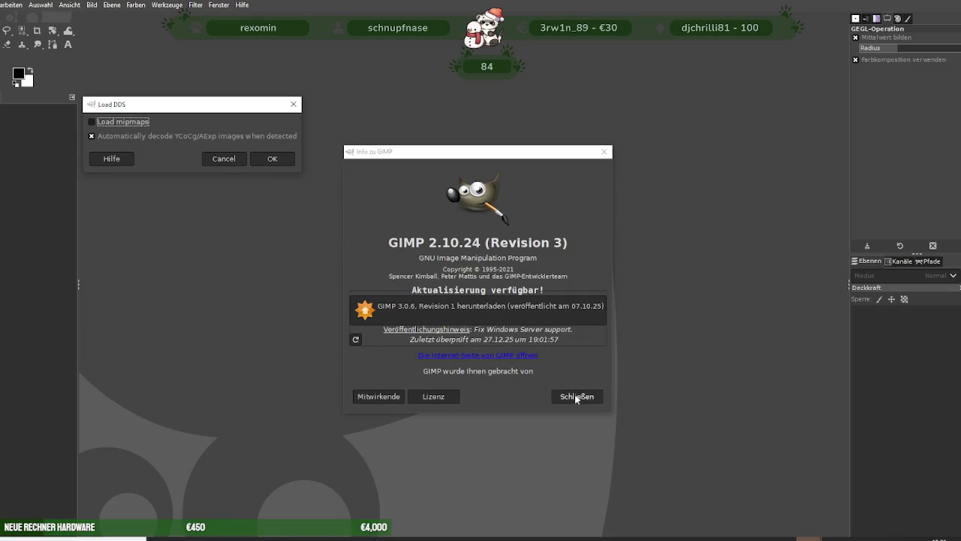
- Load the cream knit DDS texture and start the Farben > Einfärben tint
left_click(577, 396)
key("Return")
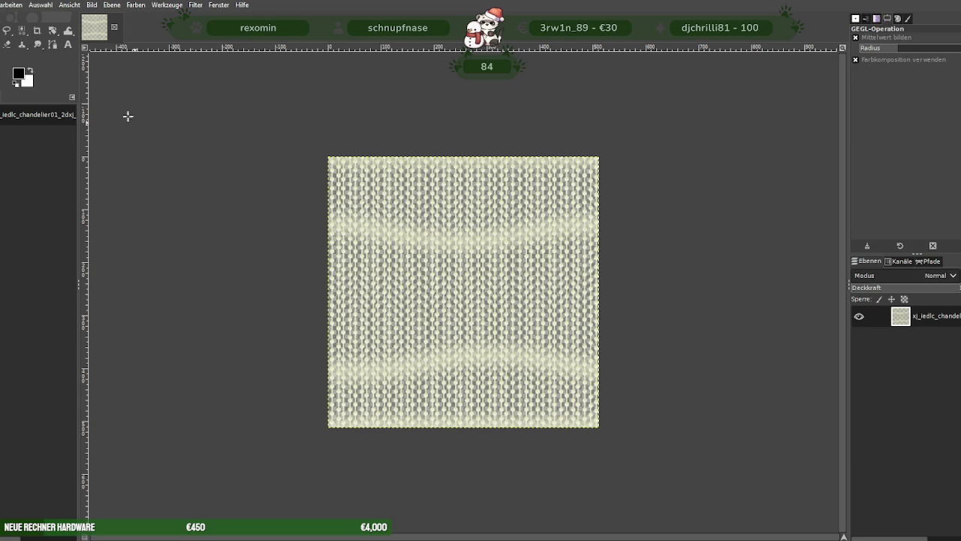
left_click(135, 6)
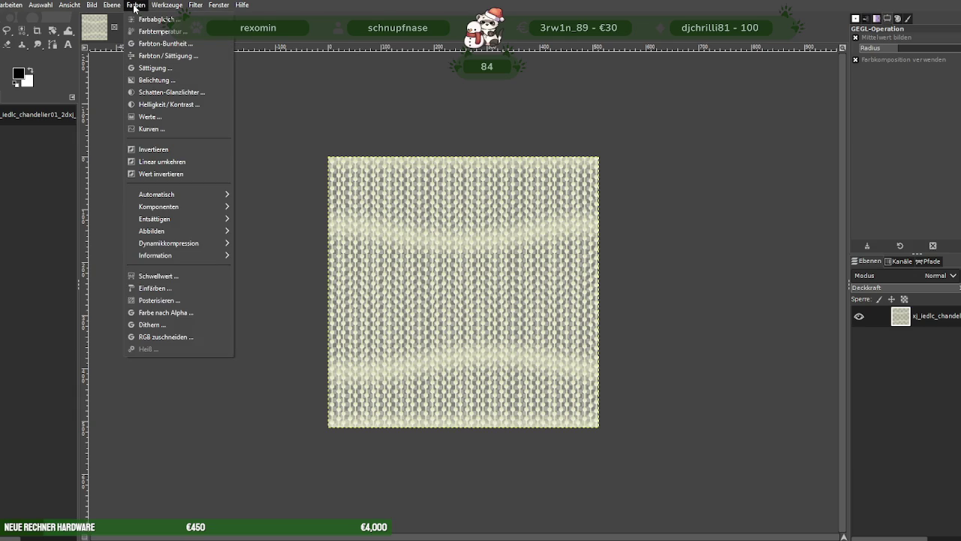
left_click(154, 290)
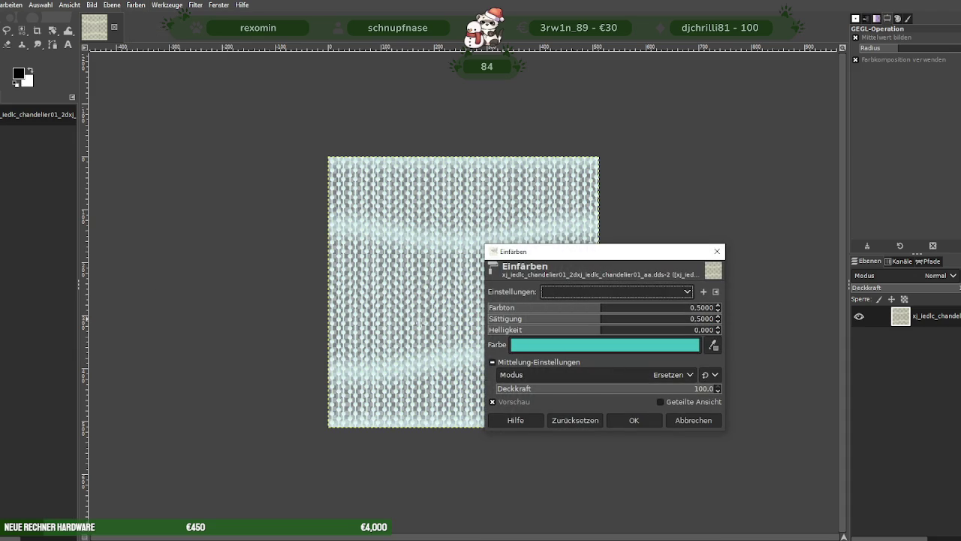
- Try a bright saturated cyan tint, then cancel it to keep the original cream
left_click(583, 346)
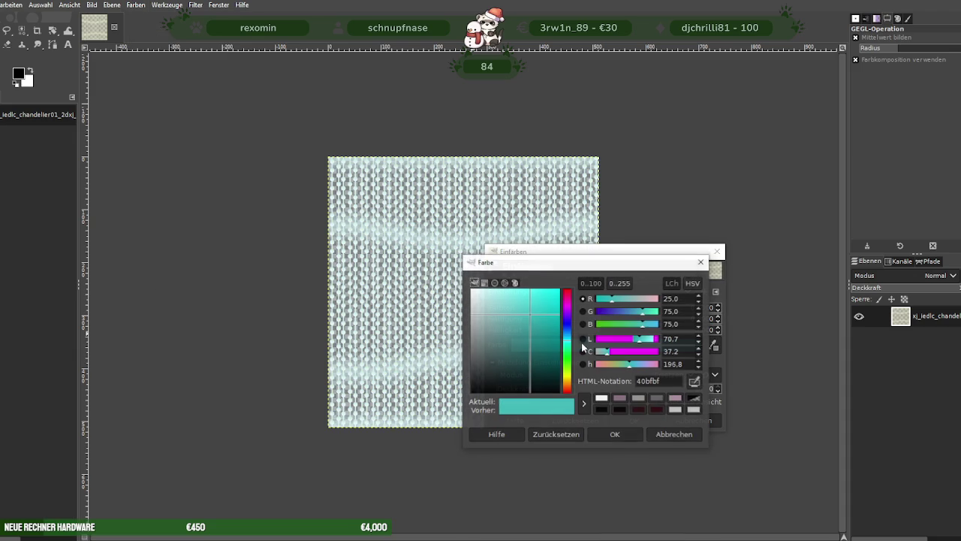
left_click(650, 341)
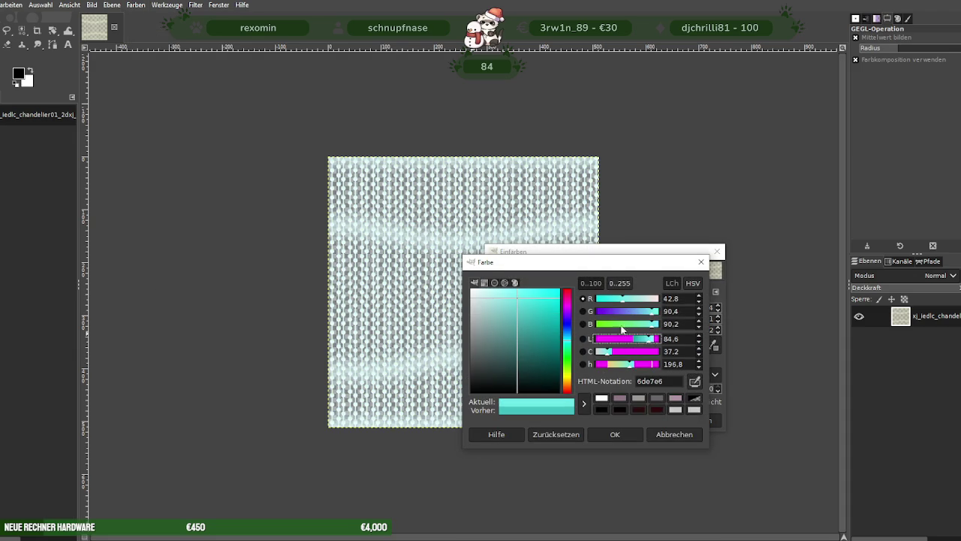
left_click_drag(615, 303, 605, 298)
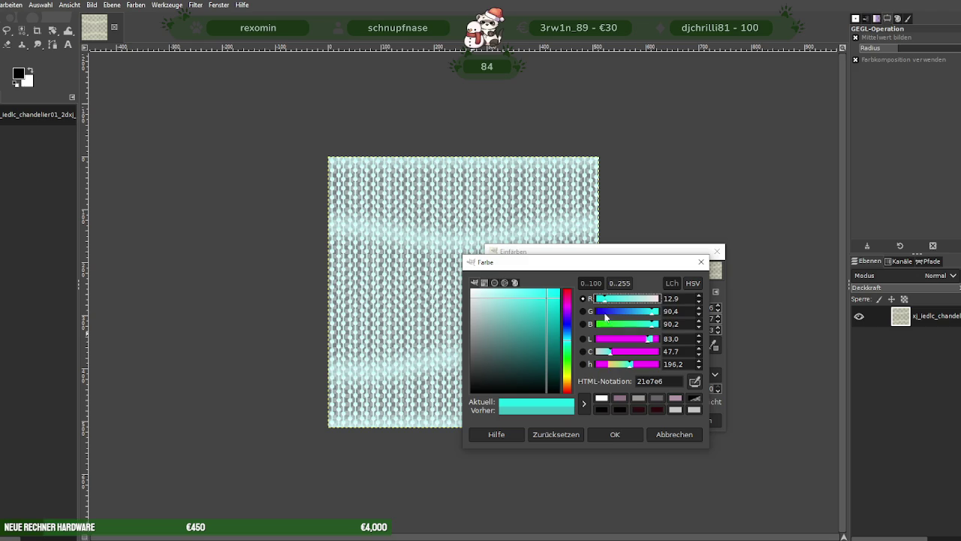
left_click(614, 436)
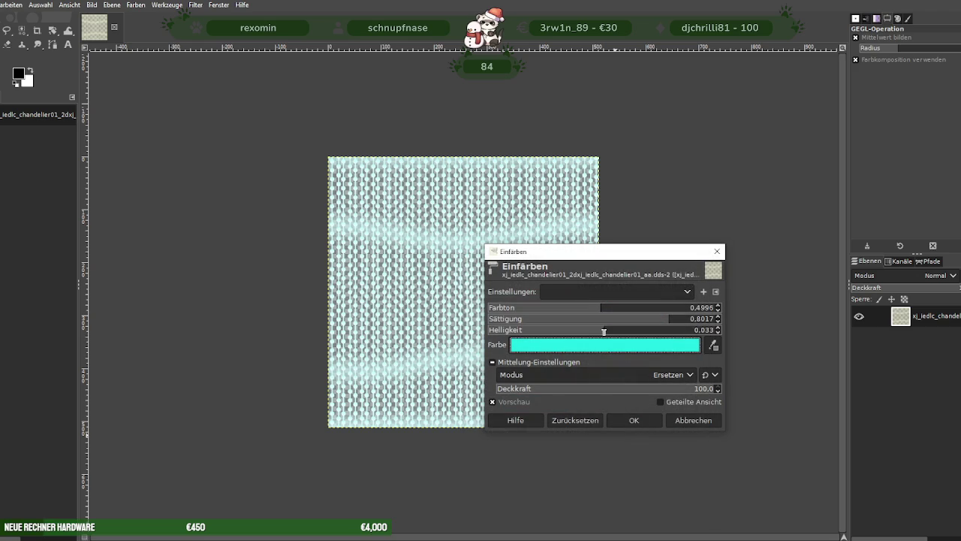
left_click_drag(586, 331, 587, 331)
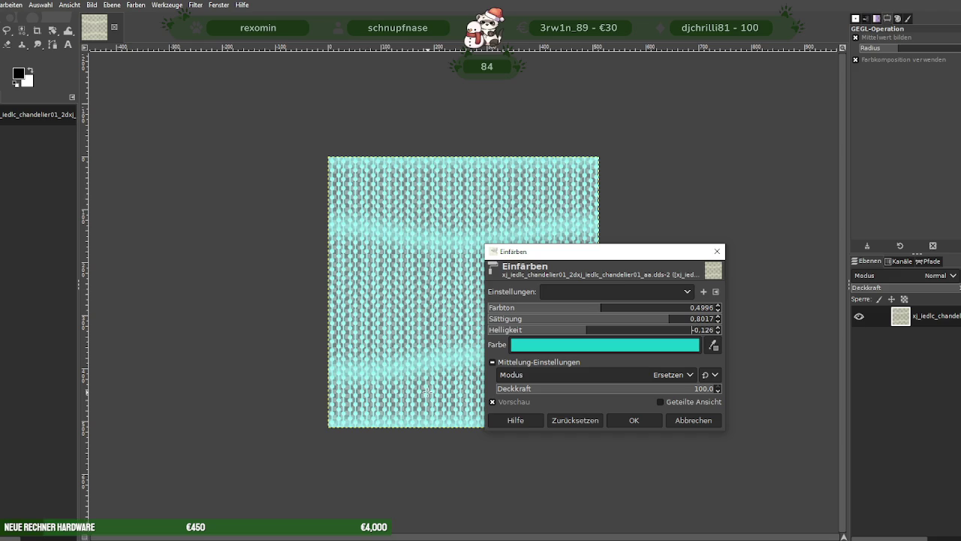
left_click(693, 421)
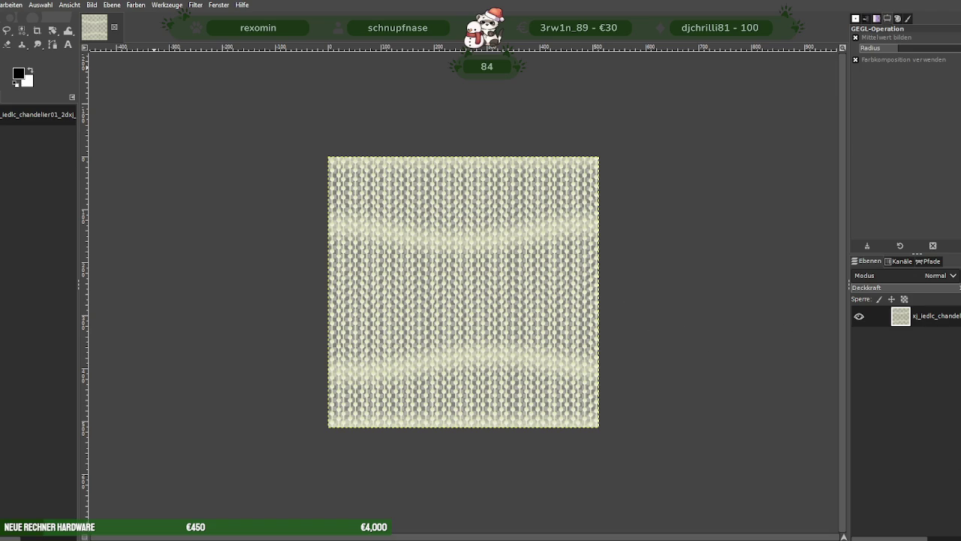
key("alt+d")
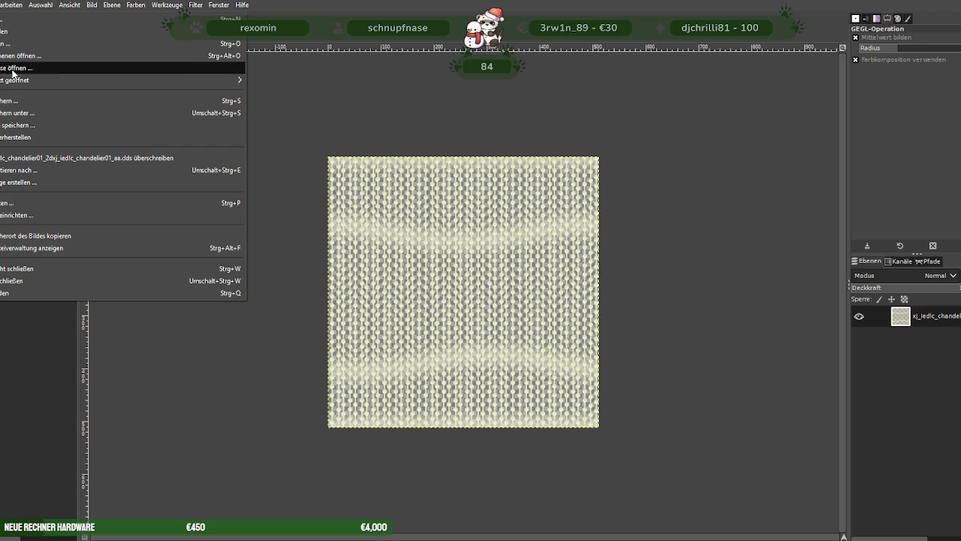
- Export the knit texture to the Desktop as lampeearli.png with the default PNG options
left_click(15, 171)
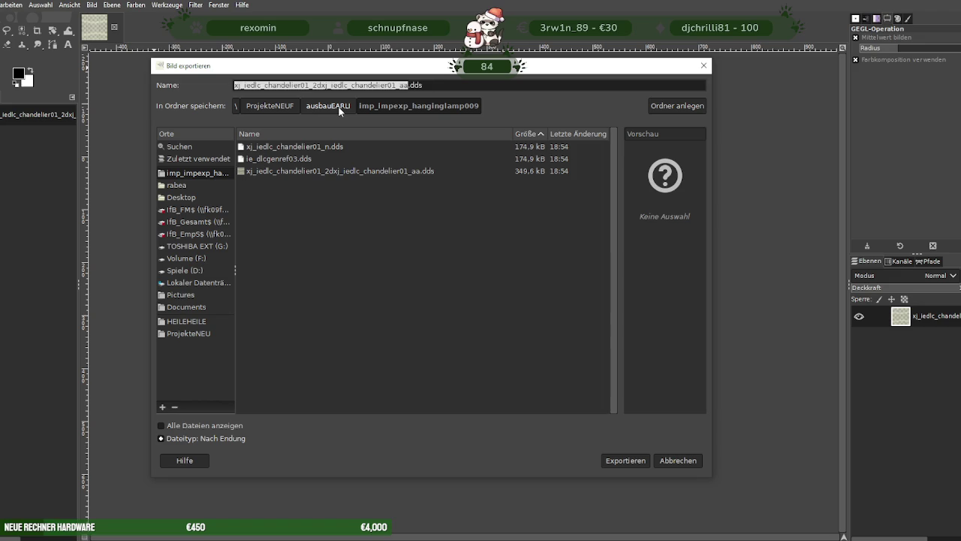
type("lampeearli")
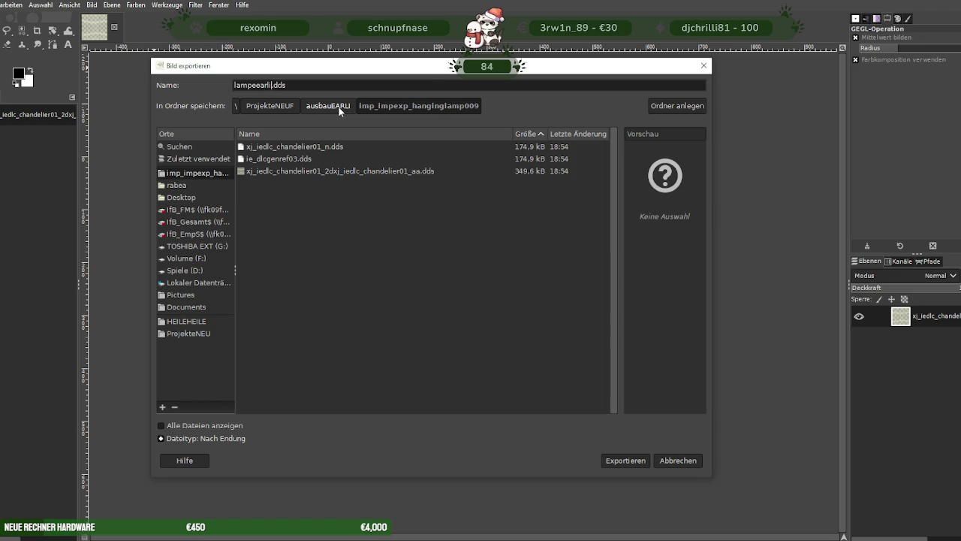
key("BackSpace")
key("BackSpace")
type("ng")
left_click(183, 197)
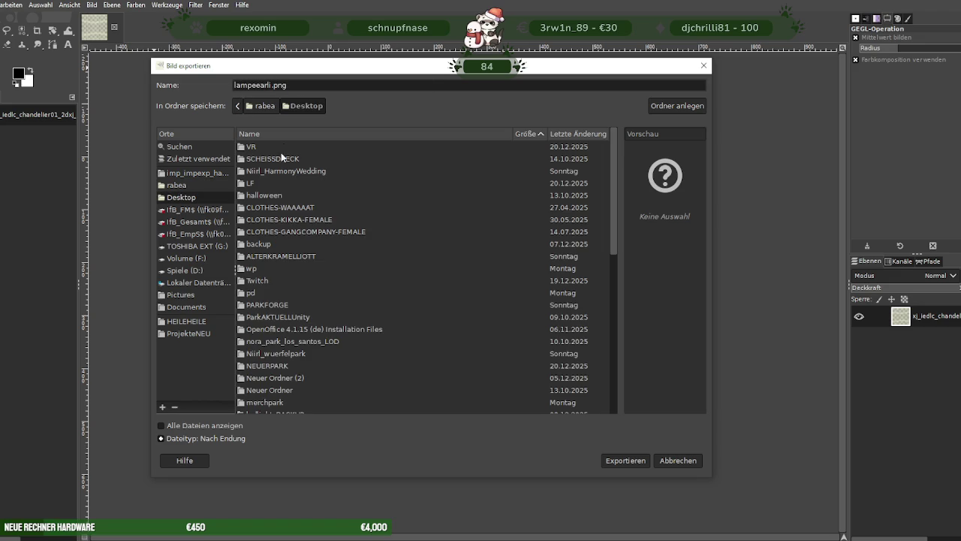
left_click(633, 461)
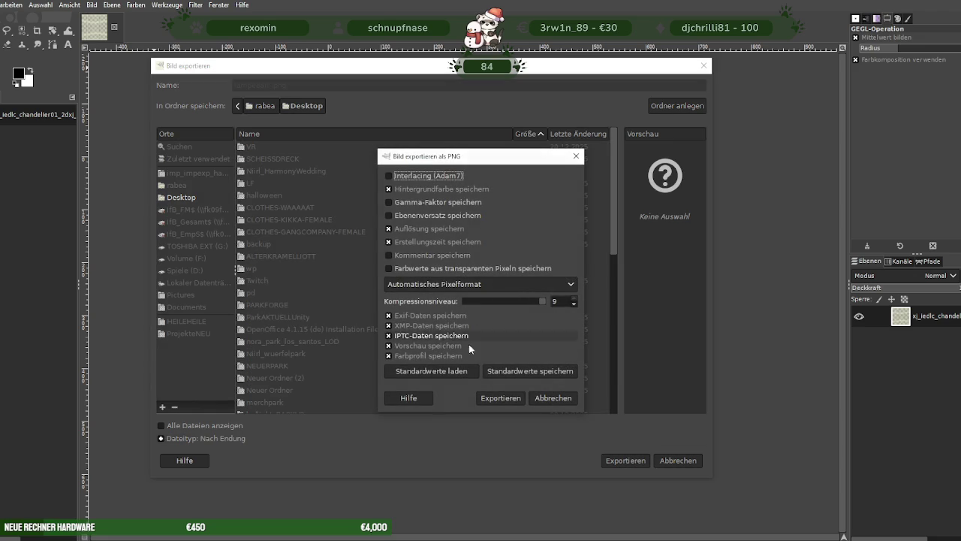
left_click(498, 396)
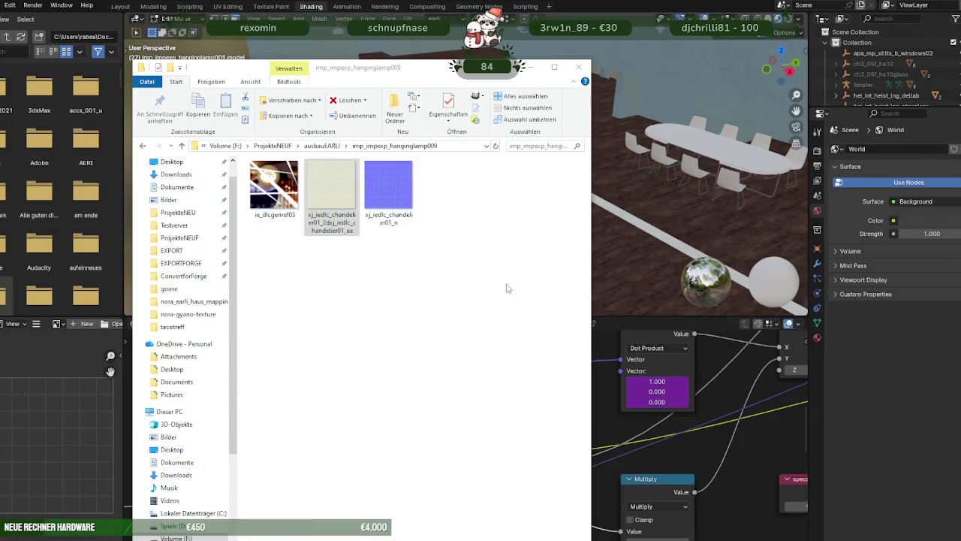
- Confirm lampeearli.png is listed first on the Desktop, then return to GIMP
left_click(171, 161)
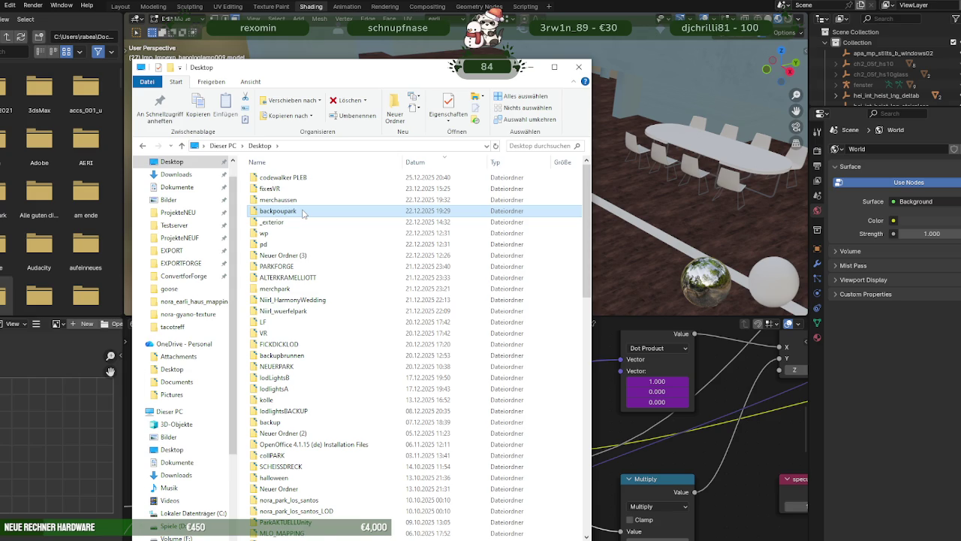
key("l")
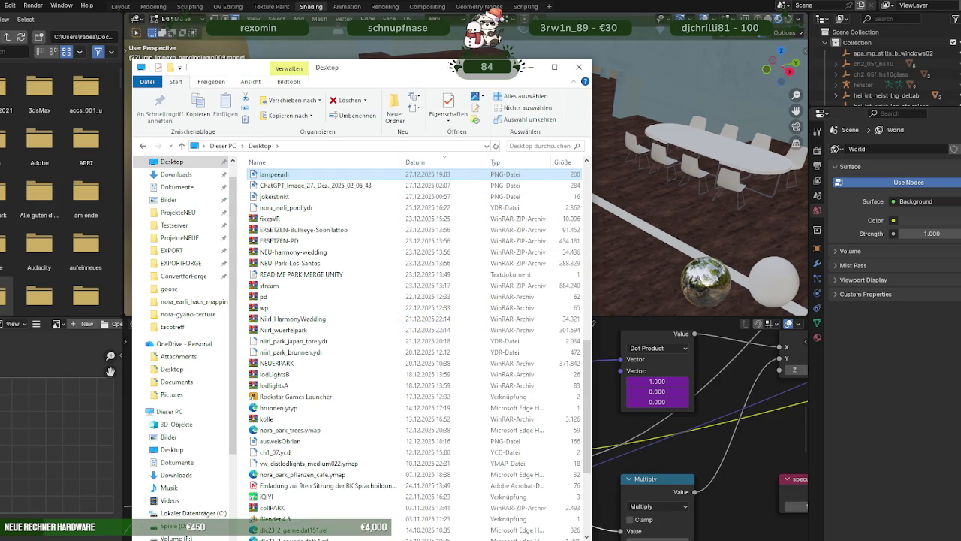
key("alt+Tab")
right_click(443, 276)
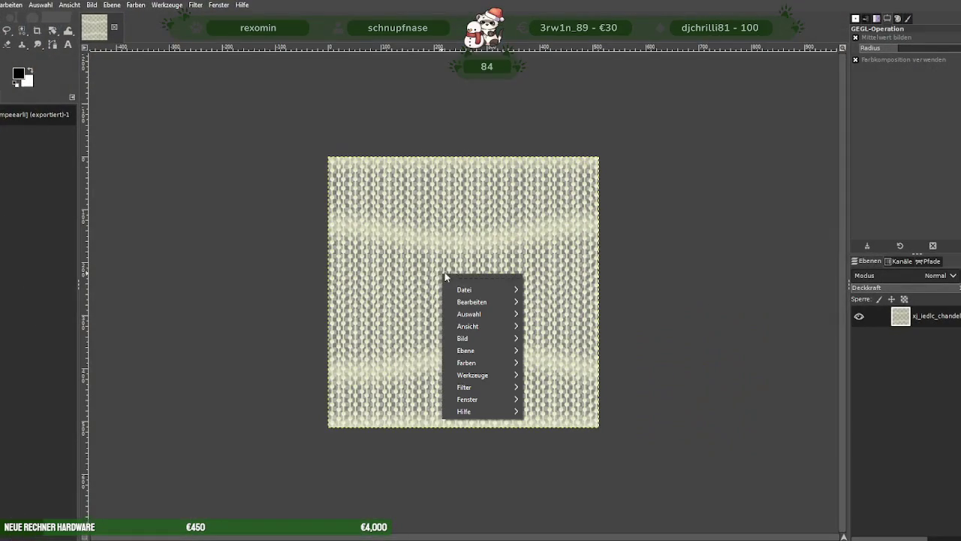
left_click(476, 338)
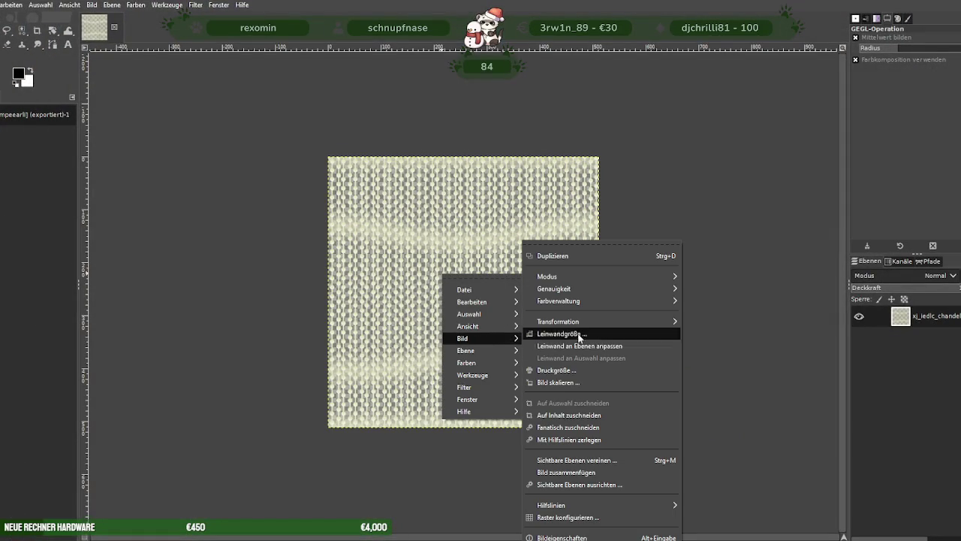
left_click(569, 383)
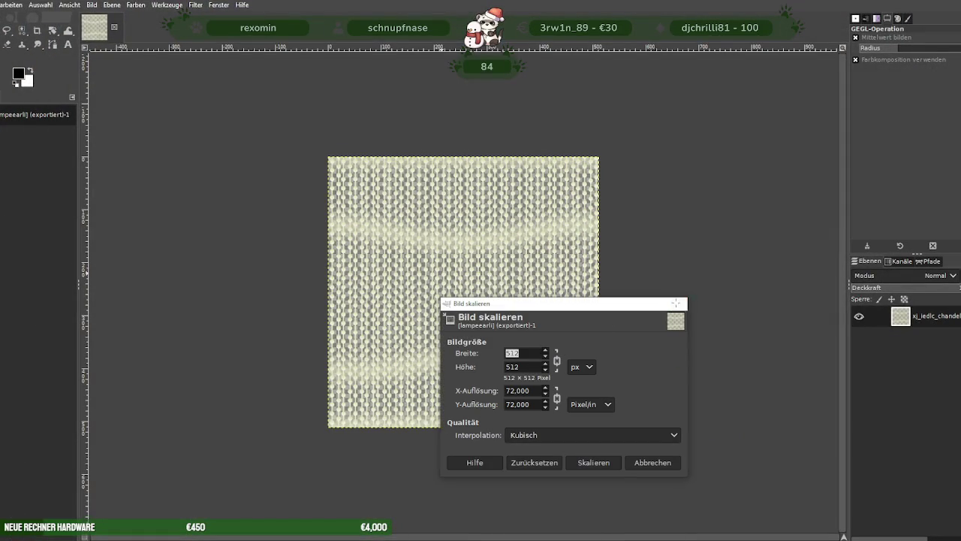
left_click(678, 304)
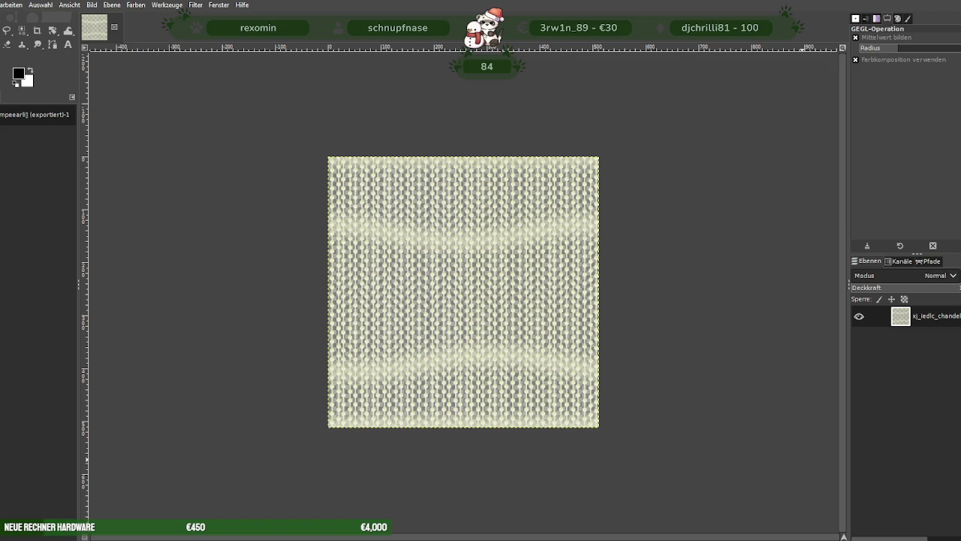
key("super+Down")
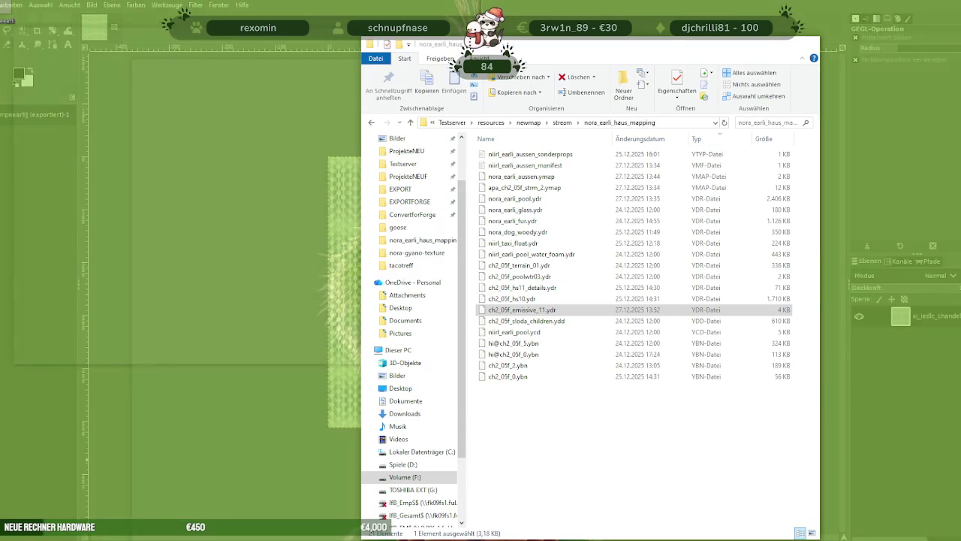
- Drag lampeearli from the Desktop Explorer window into the 512 × 512 Canva design
key("alt+Tab")
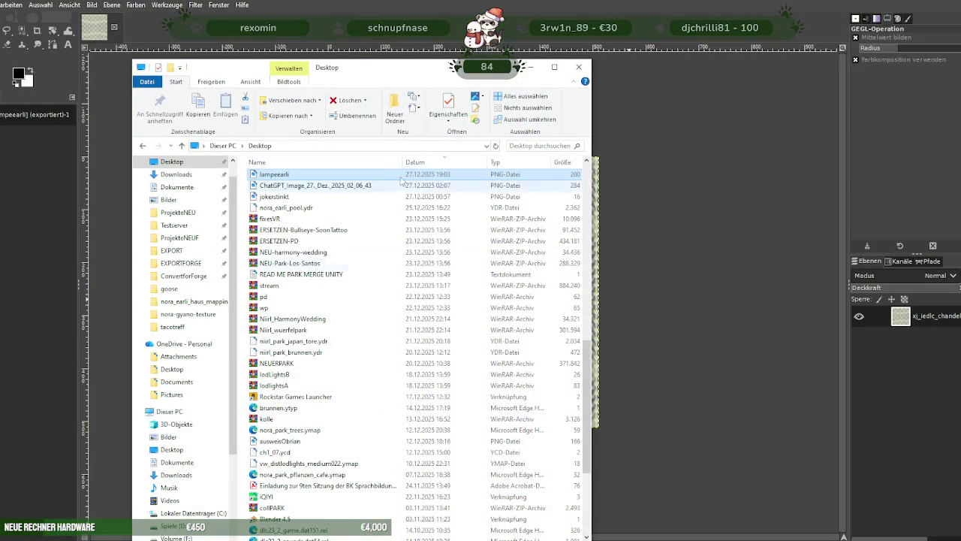
mouse_move(277, 174)
left_mouse_down()
mouse_move(336, 178)
mouse_move(721, 301)
left_mouse_up()
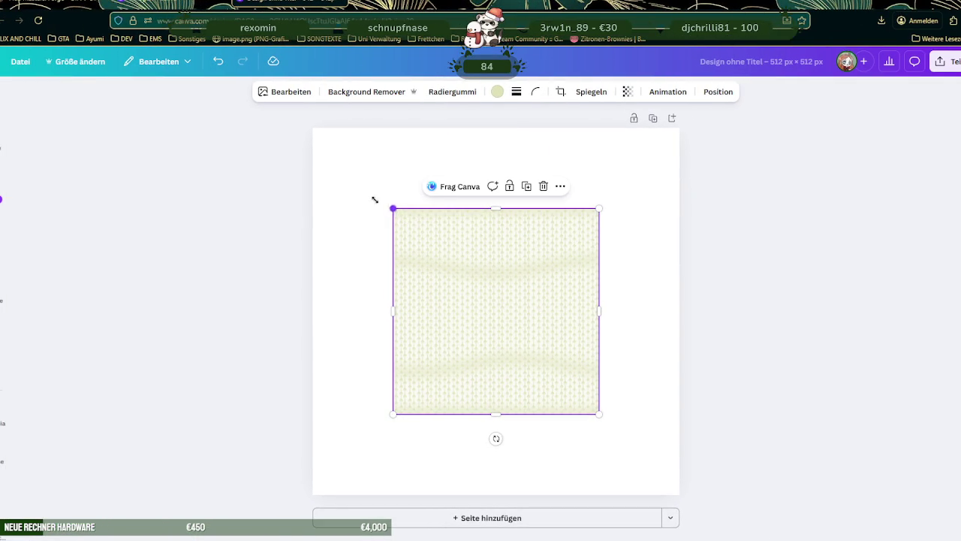
- Stretch the knit image to fill the whole Canva page
left_click_drag(383, 204, 296, 143)
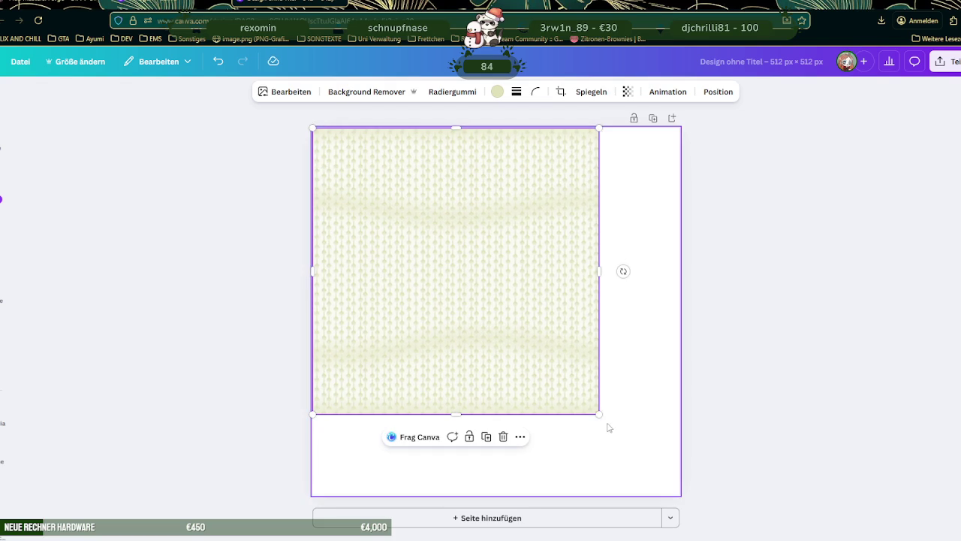
mouse_move(599, 414)
left_mouse_down()
mouse_move(683, 478)
mouse_move(684, 491)
left_mouse_up()
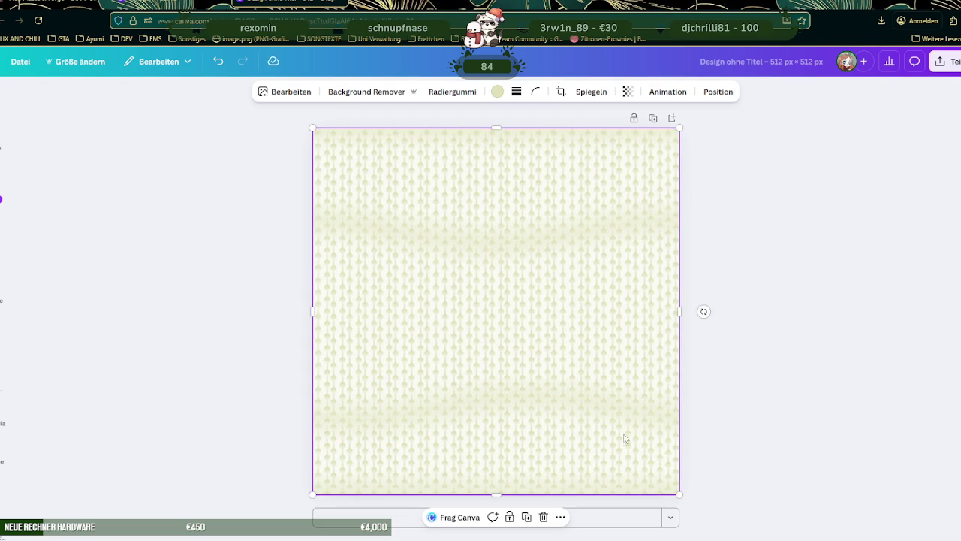
left_click(497, 91)
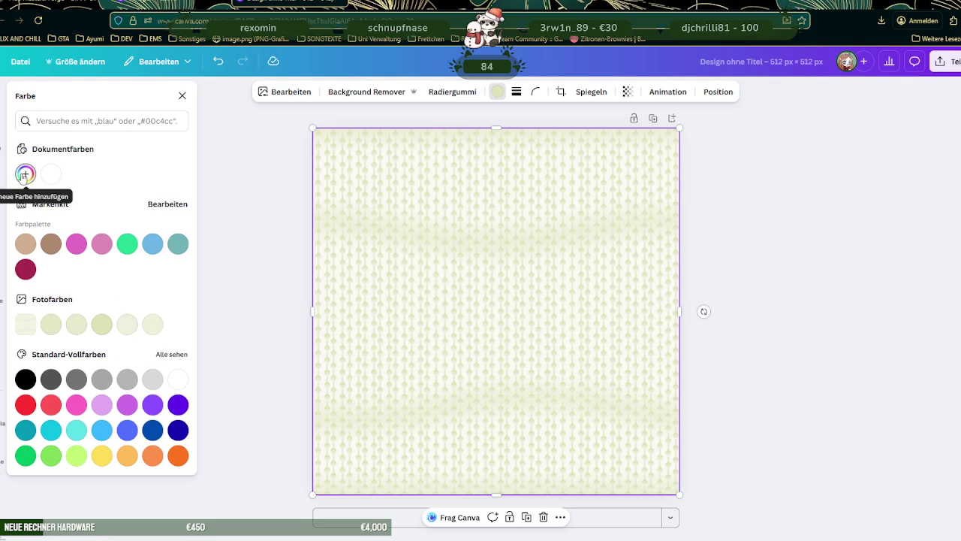
- Start adding a brand palette colour, then discard the palette changes and reselect the image
left_click(166, 206)
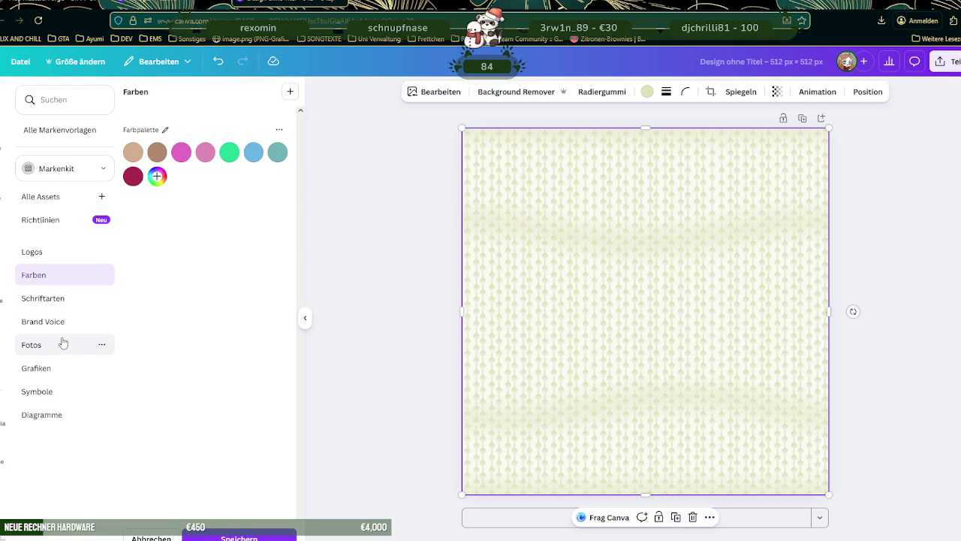
left_click(158, 177)
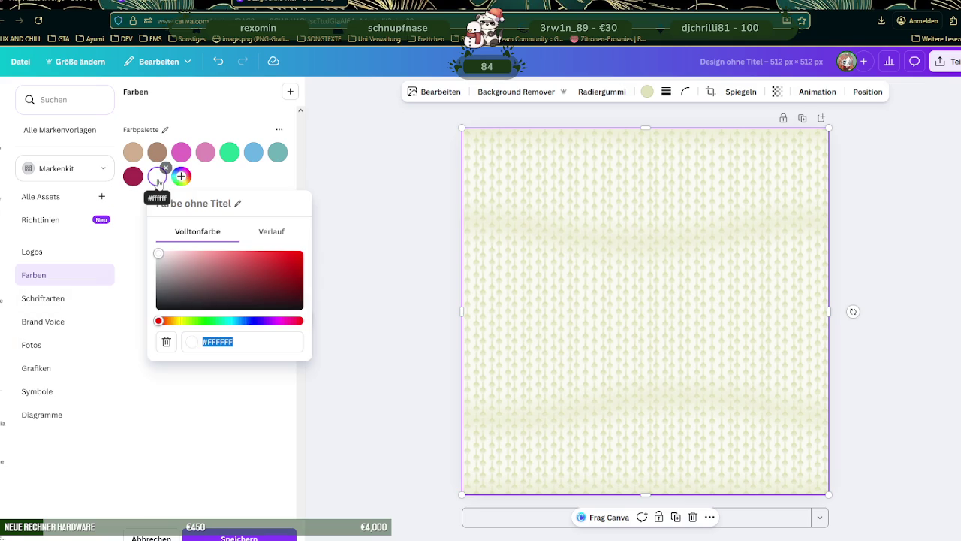
left_click(278, 165)
left_click(329, 165)
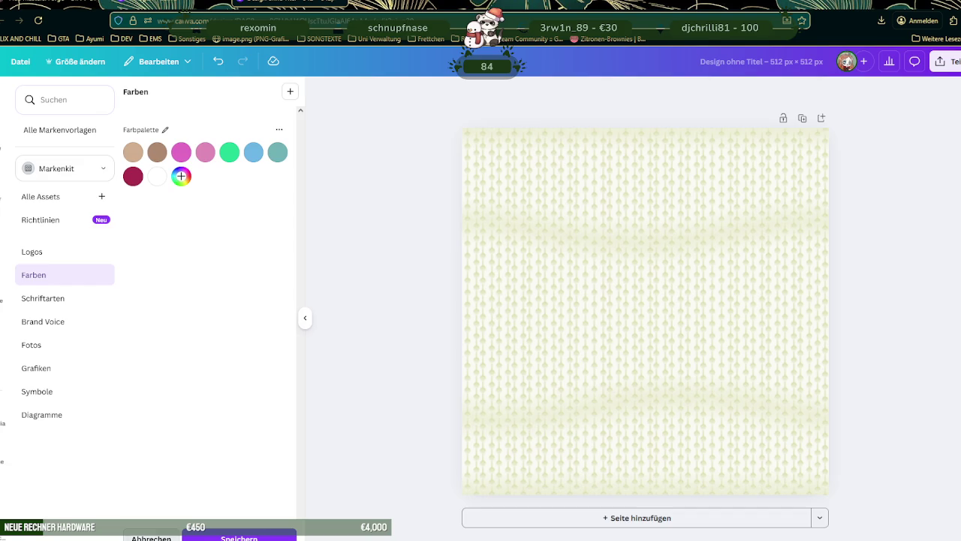
left_click(151, 538)
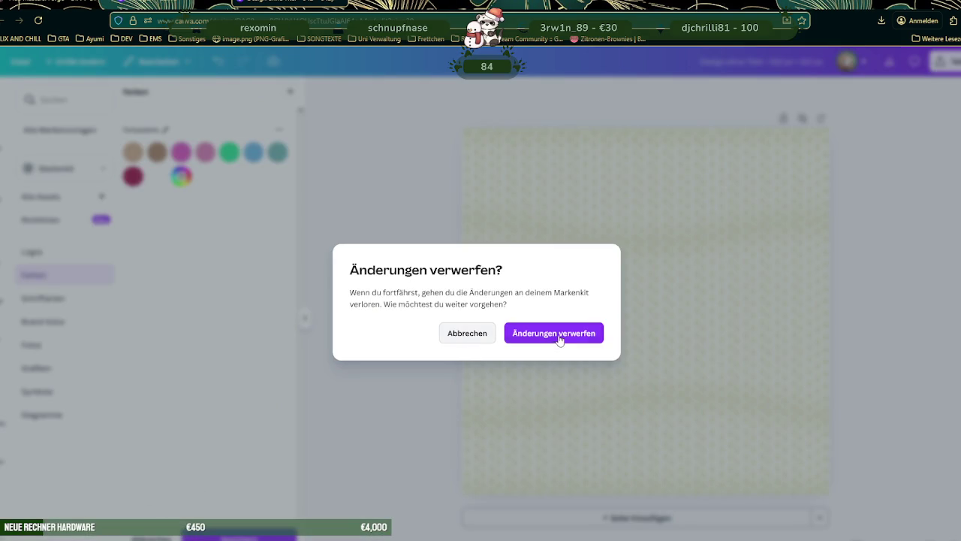
left_click(560, 336)
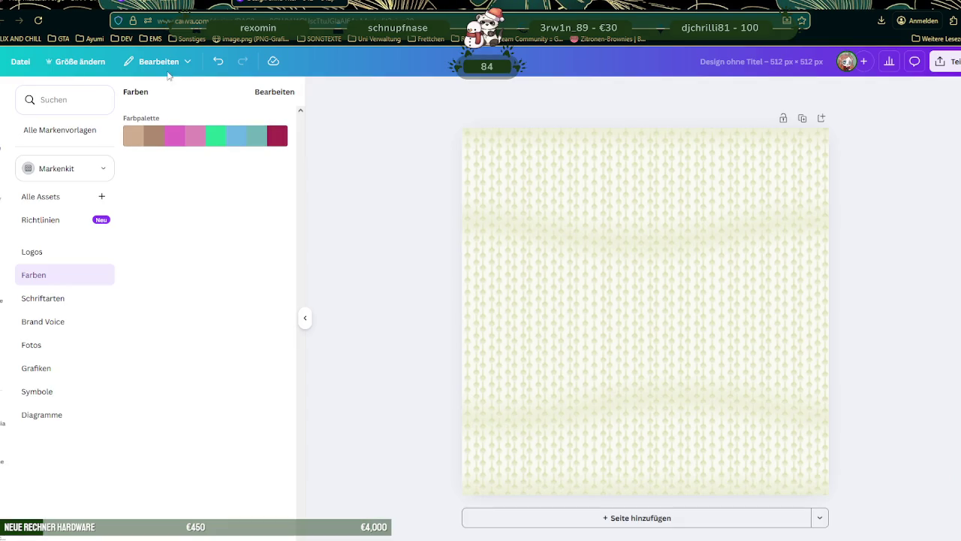
left_click(579, 251)
left_click(433, 91)
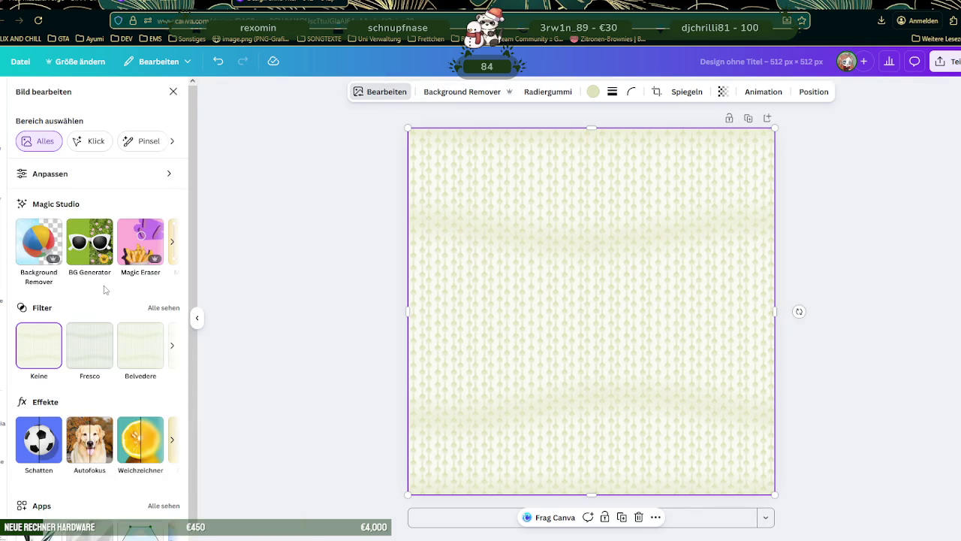
- Browse all Canva image filters without applying any, then open a new Firefox tab
scroll(106, 289, "down", 1)
left_click(163, 279)
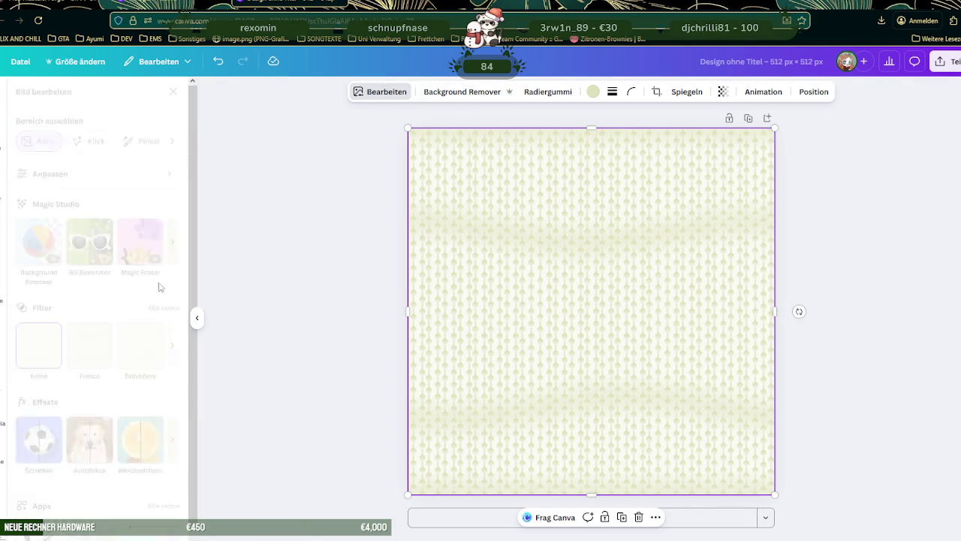
scroll(139, 249, "down", 2)
scroll(139, 249, "down", 1)
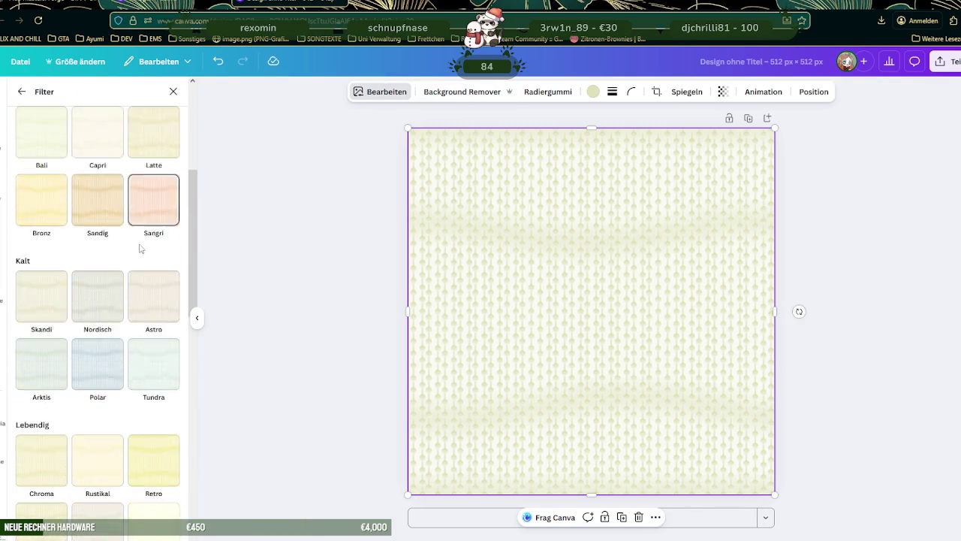
scroll(140, 250, "down", 2)
scroll(139, 249, "down", 2)
scroll(140, 250, "down", 1)
scroll(139, 250, "down", 2)
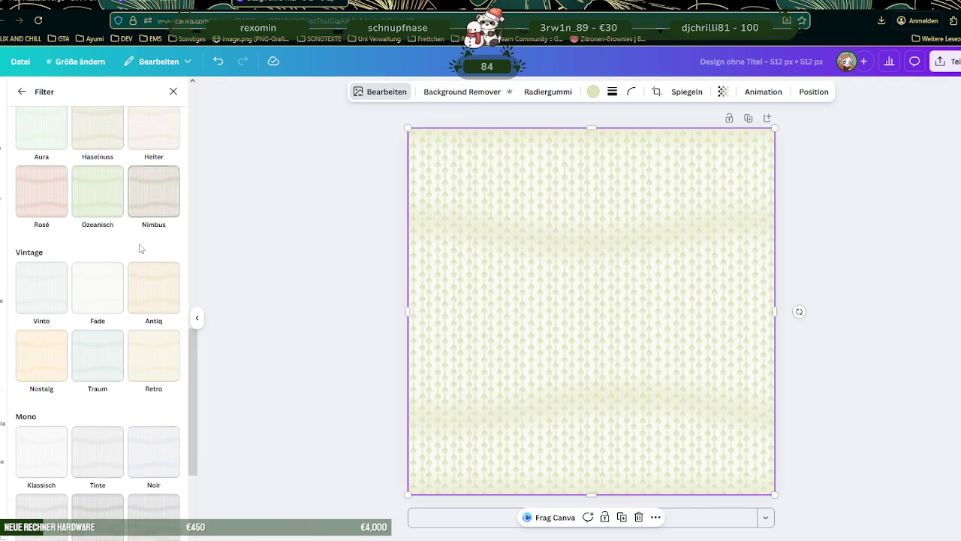
scroll(140, 249, "down", 1)
scroll(140, 249, "down", 3)
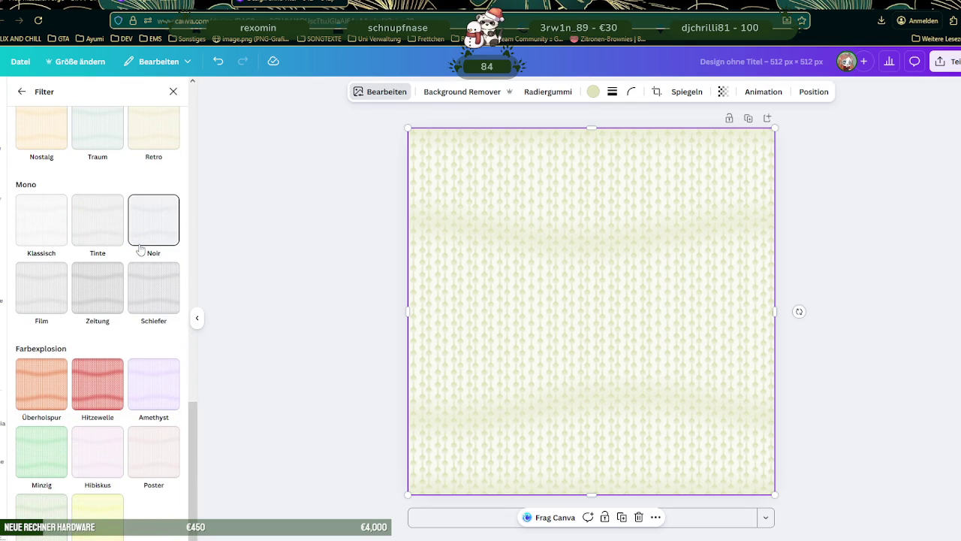
scroll(140, 249, "up", 1)
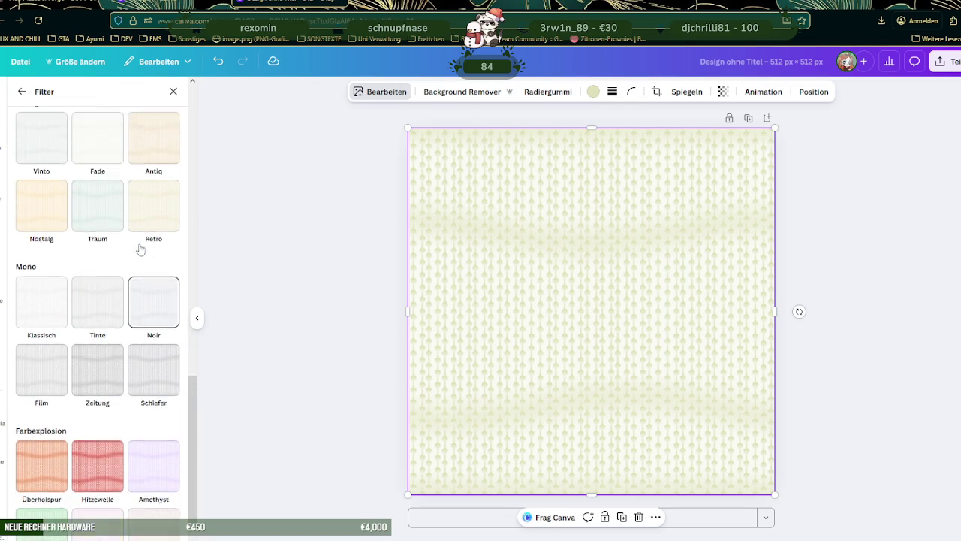
scroll(140, 249, "up", 1)
scroll(140, 249, "up", 3)
scroll(140, 249, "up", 3)
scroll(139, 249, "up", 3)
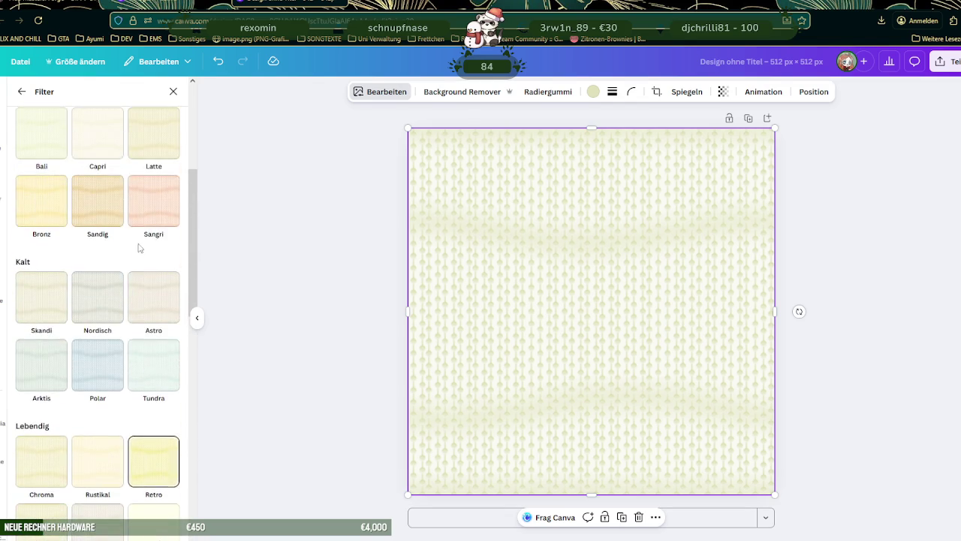
scroll(139, 248, "up", 3)
scroll(140, 246, "up", 1)
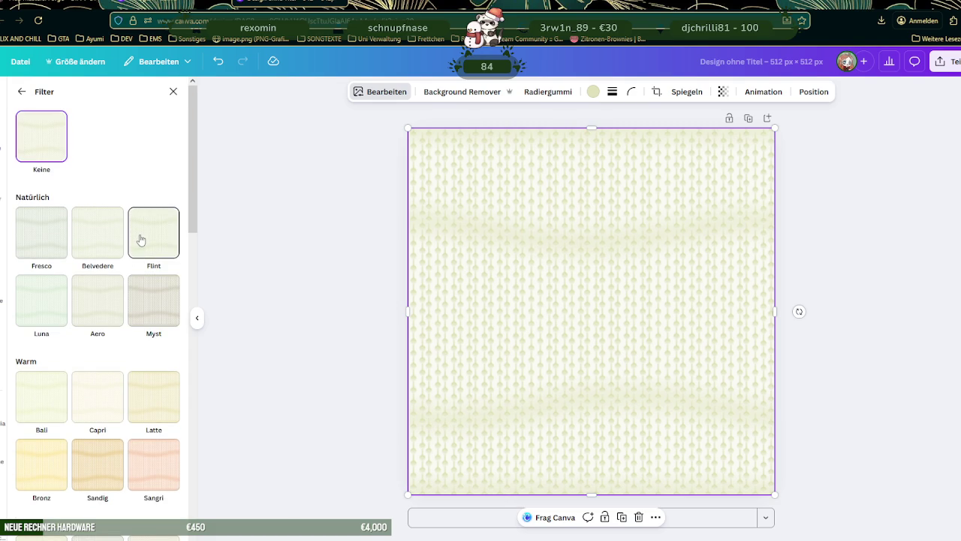
left_click(360, 4)
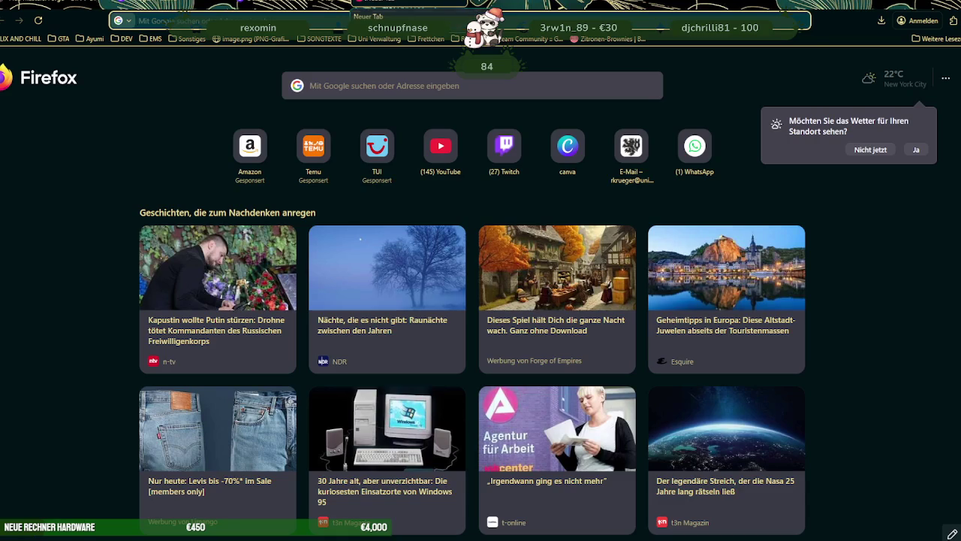
- Search Google for 'einfärben mit farbverlauf gimp'
type("fab.comfarvb")
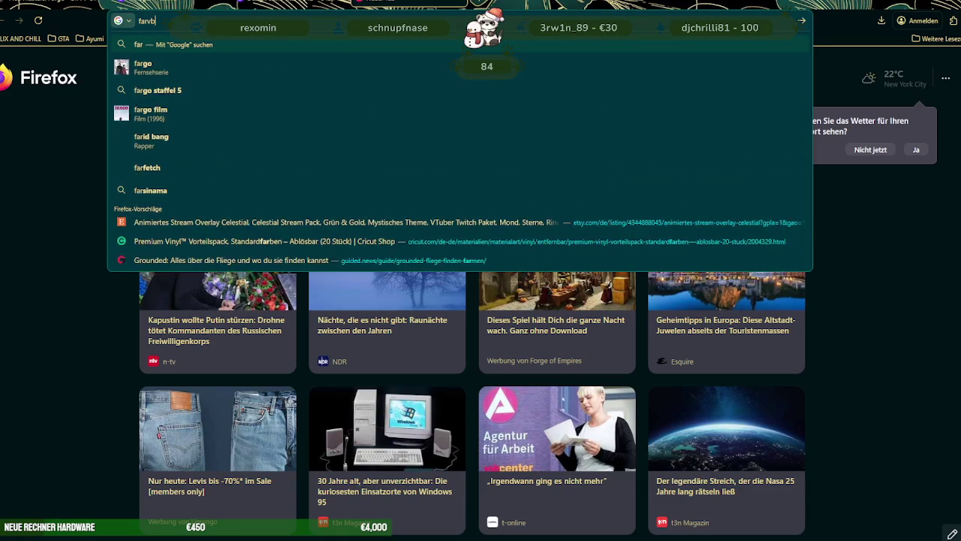
key("BackSpace")
key("BackSpace")
key("BackSpace")
type("einfö")
type("ben mit farbverla")
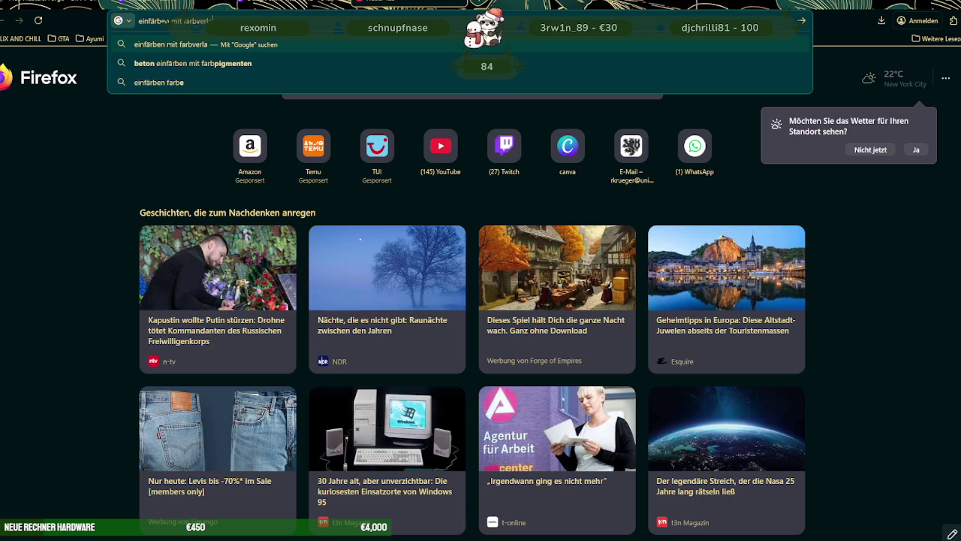
type("uf gimpo")
key("BackSpace")
key("Return")
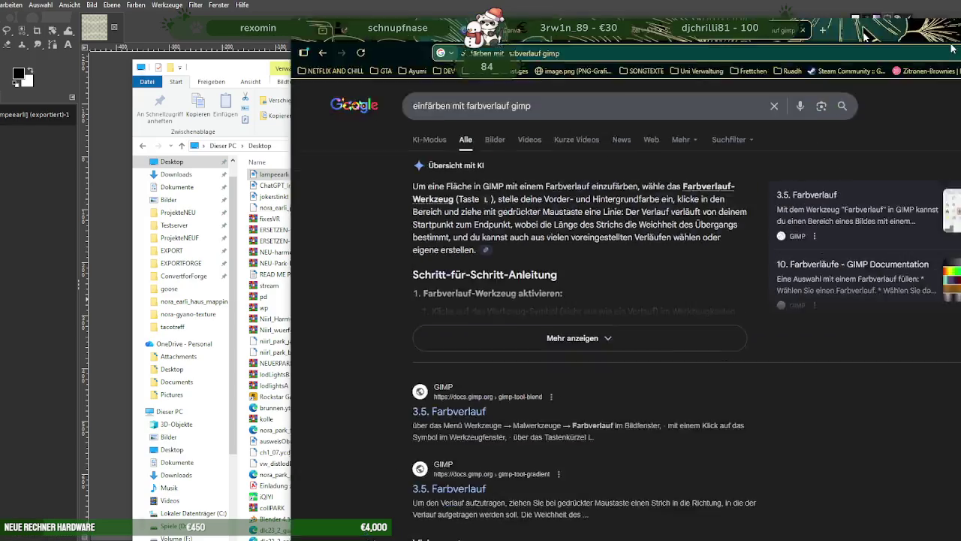
left_click_drag(543, 16, 960, 22)
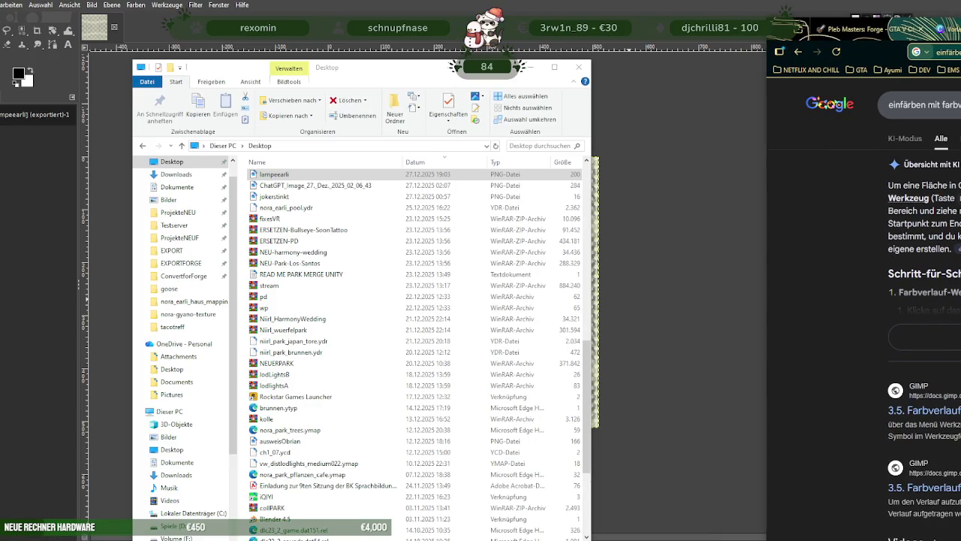
- Minimize the browser and File Explorer windows to uncover the knit texture in GIMP
key("super+Down")
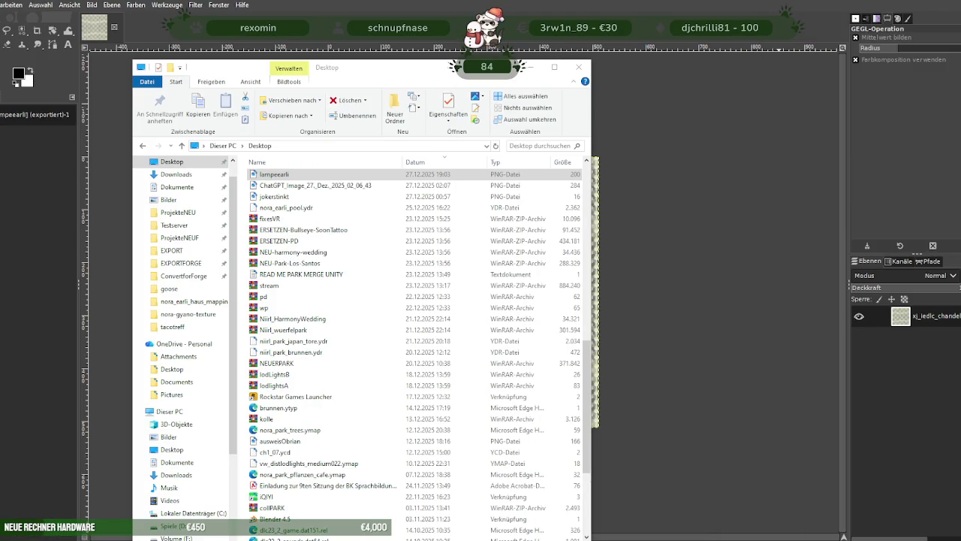
key("super+Down")
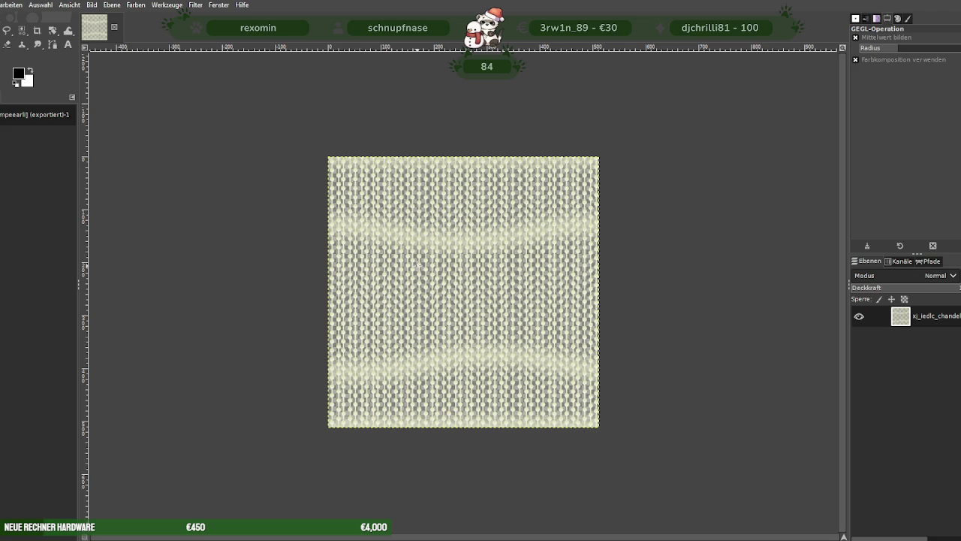
key("ctrl+shift+f")
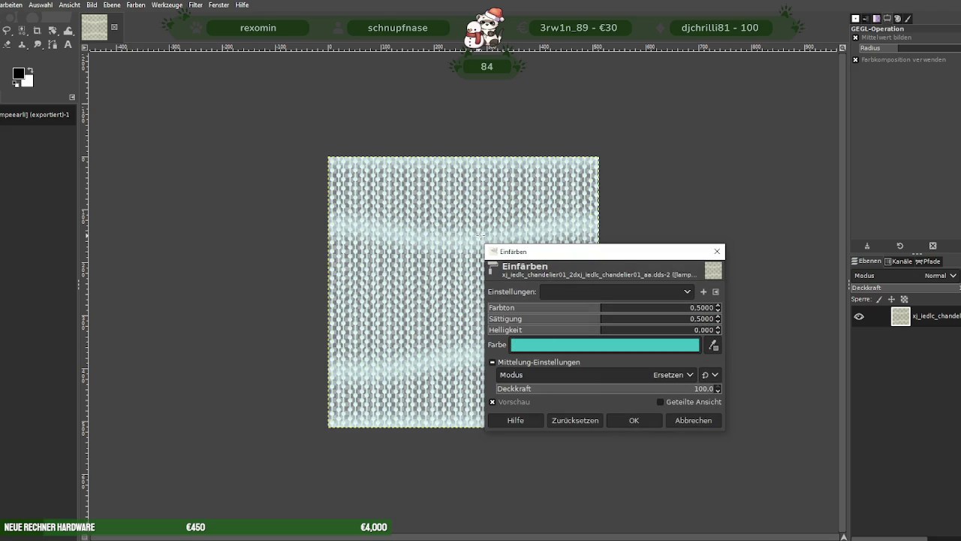
left_click(718, 250)
key("m")
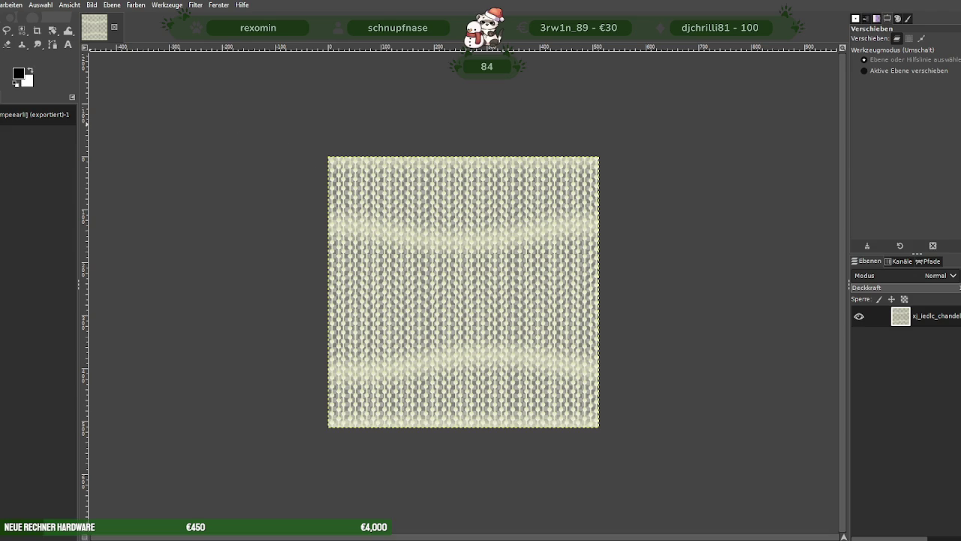
key("r")
left_click_drag(249, 102, 667, 438)
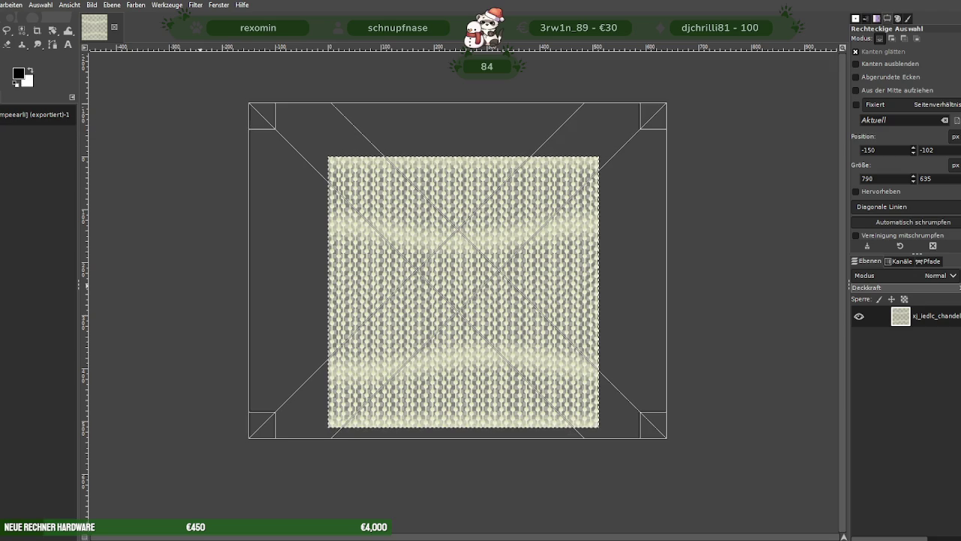
- Browse the Filters menu for a colouring option, clear the rectangle selection, then open the Tools menu
left_click(132, 6)
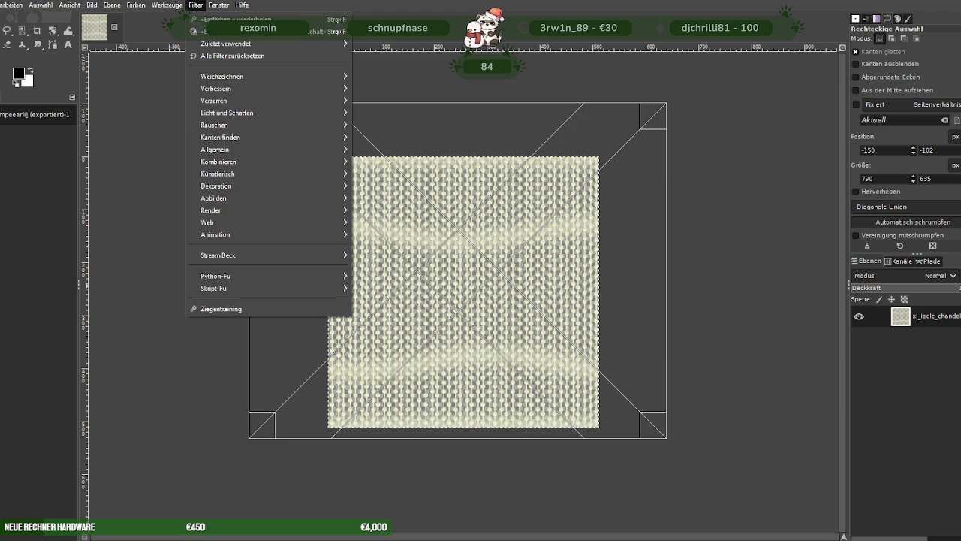
key("Escape")
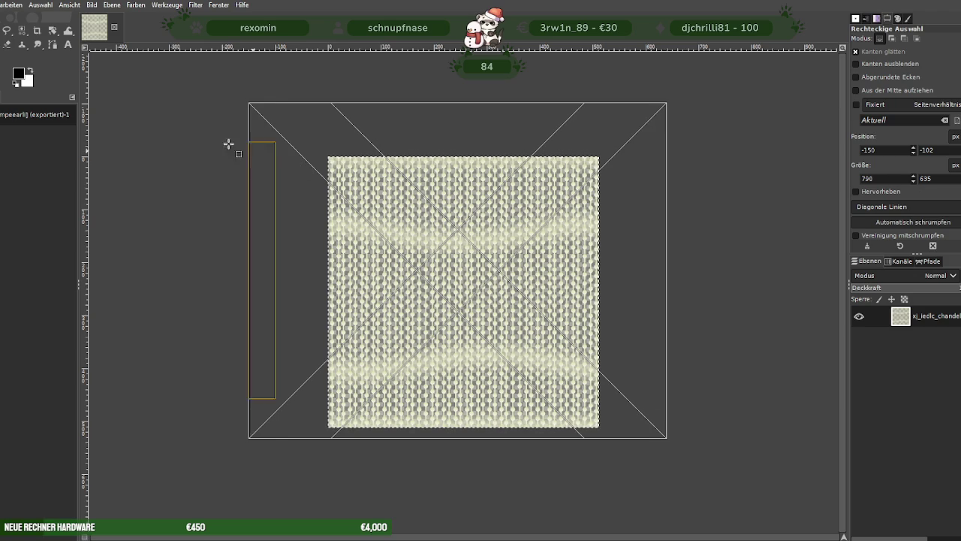
left_click(173, 125)
right_click(369, 164)
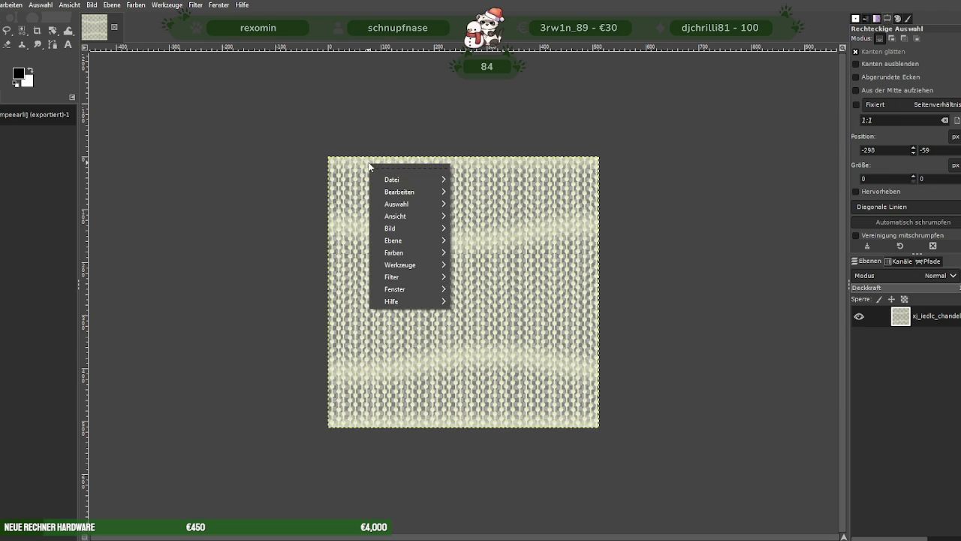
key("Escape")
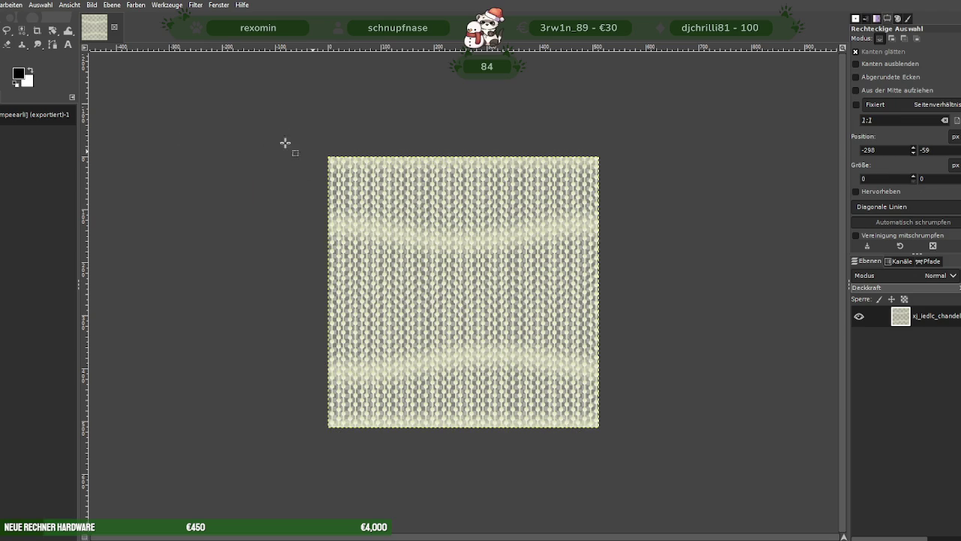
left_click(164, 5)
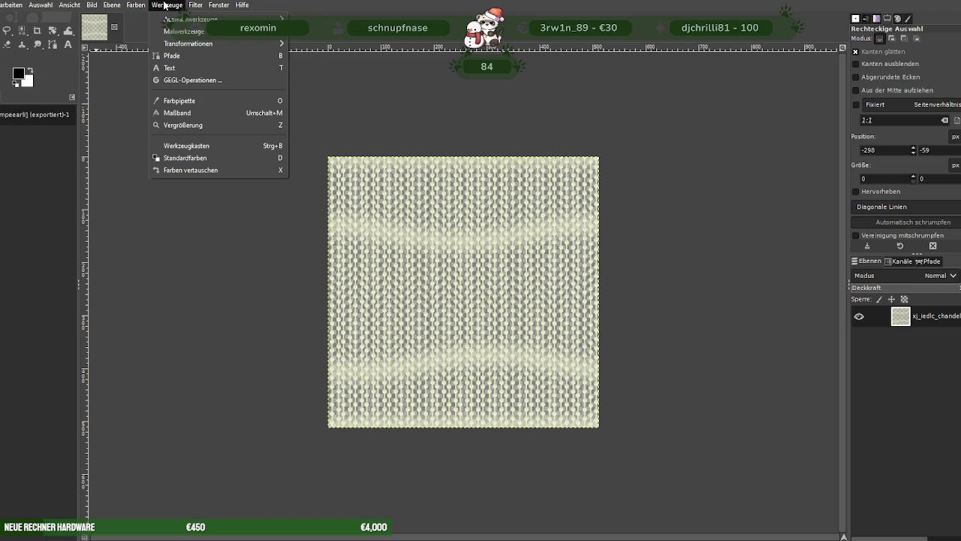
- Draw a diagonal gradient across the texture and set its end colour to light cyan
mouse_move(184, 31)
left_click(336, 48)
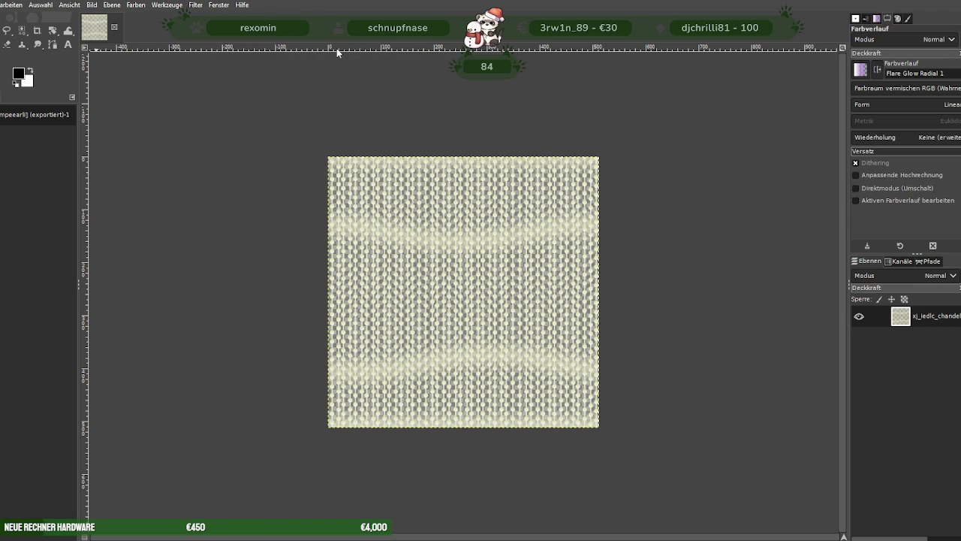
mouse_move(254, 114)
left_mouse_down()
mouse_move(512, 361)
mouse_move(599, 426)
left_mouse_up()
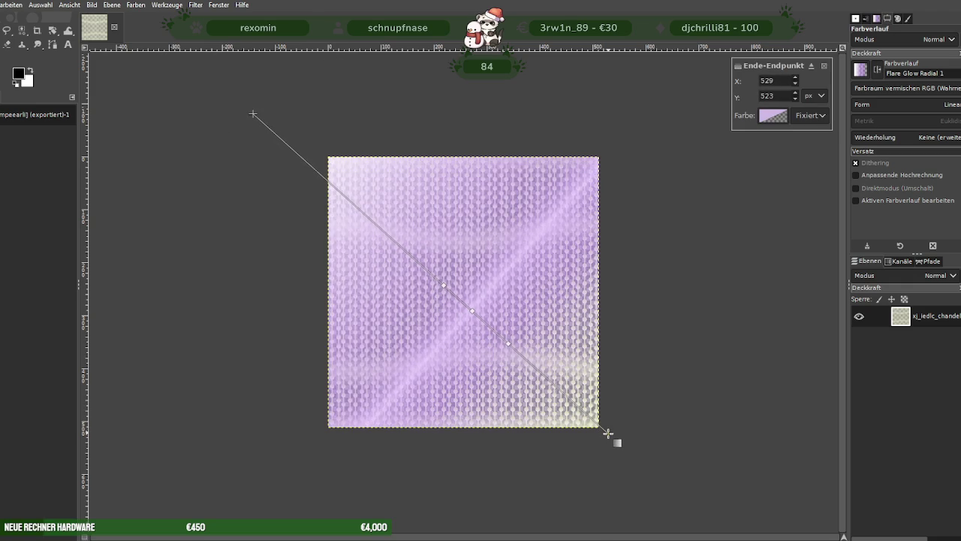
left_click(774, 116)
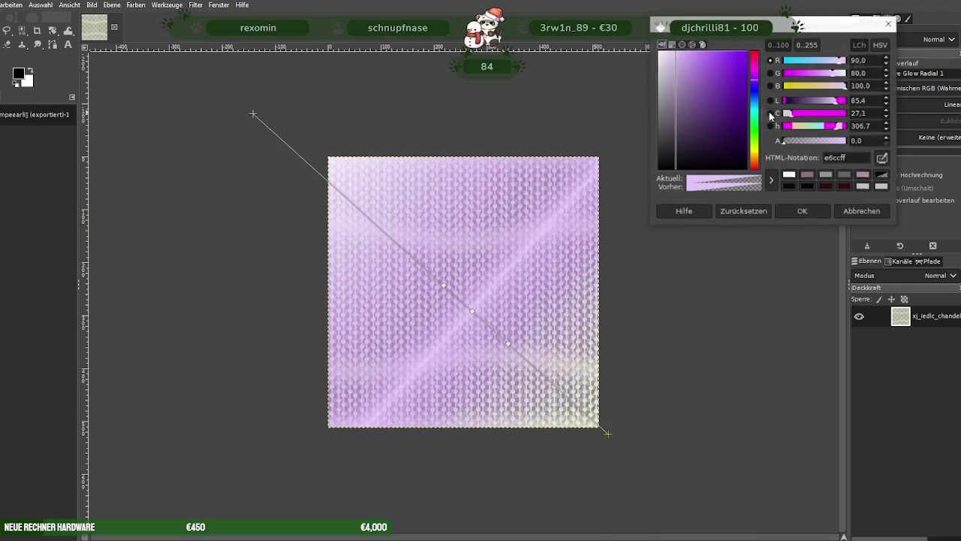
left_click(754, 110)
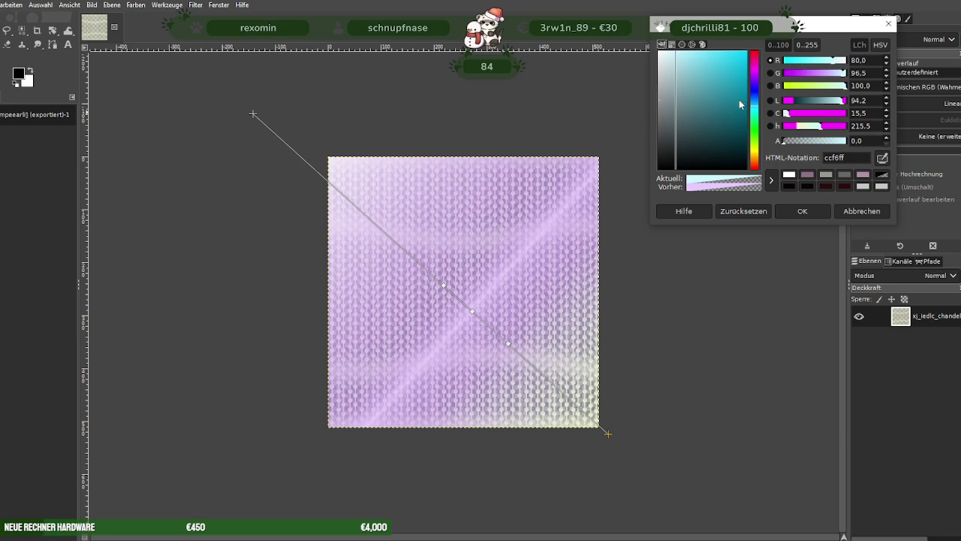
left_click(741, 99)
left_click(737, 69)
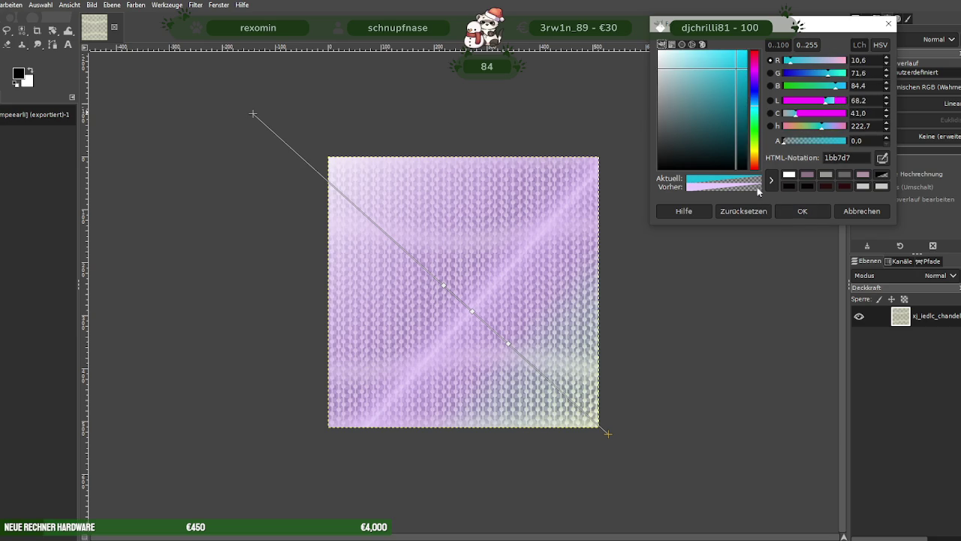
left_click(801, 211)
- Readjust the gradient's end colour to a brighter cyan
left_click(784, 120)
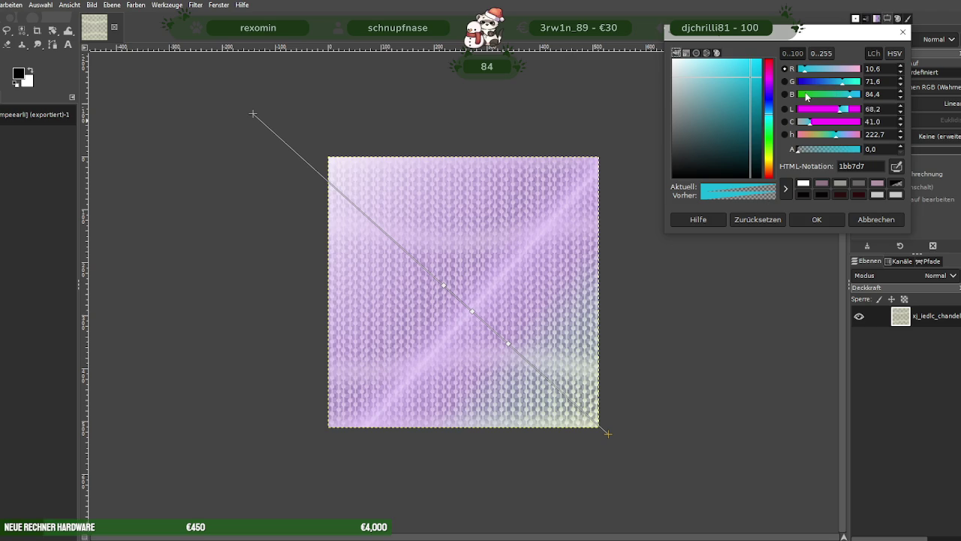
left_click(808, 96)
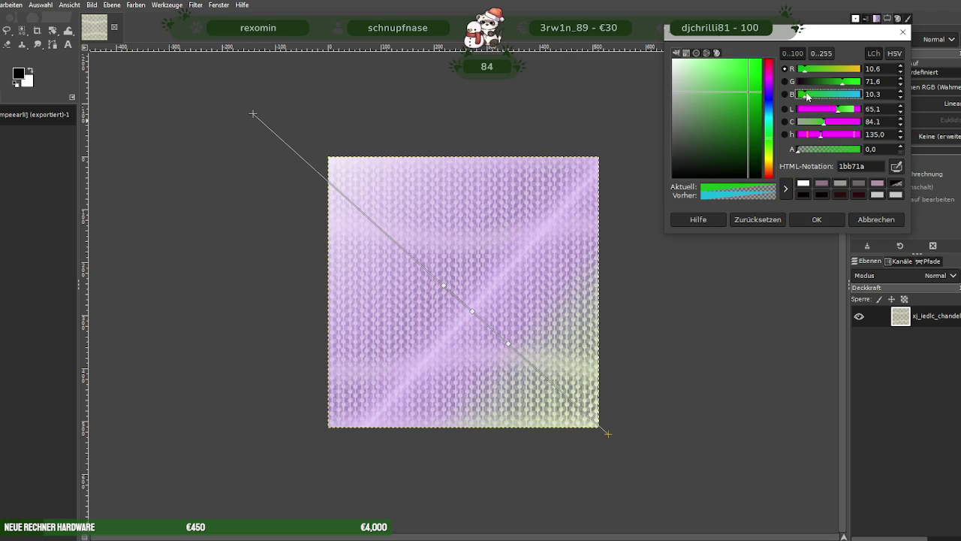
left_click(770, 118)
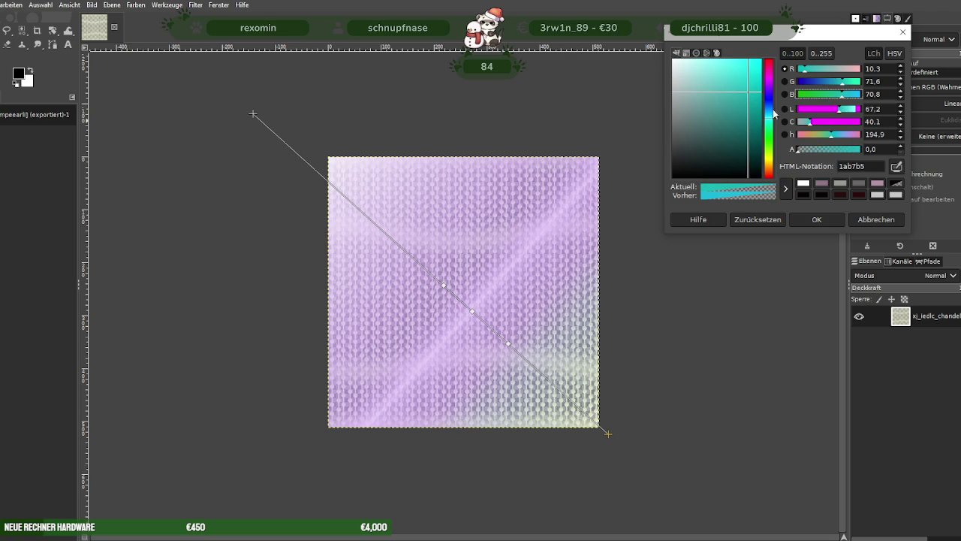
mouse_move(753, 85)
left_mouse_down()
mouse_move(742, 87)
mouse_move(747, 70)
left_mouse_up()
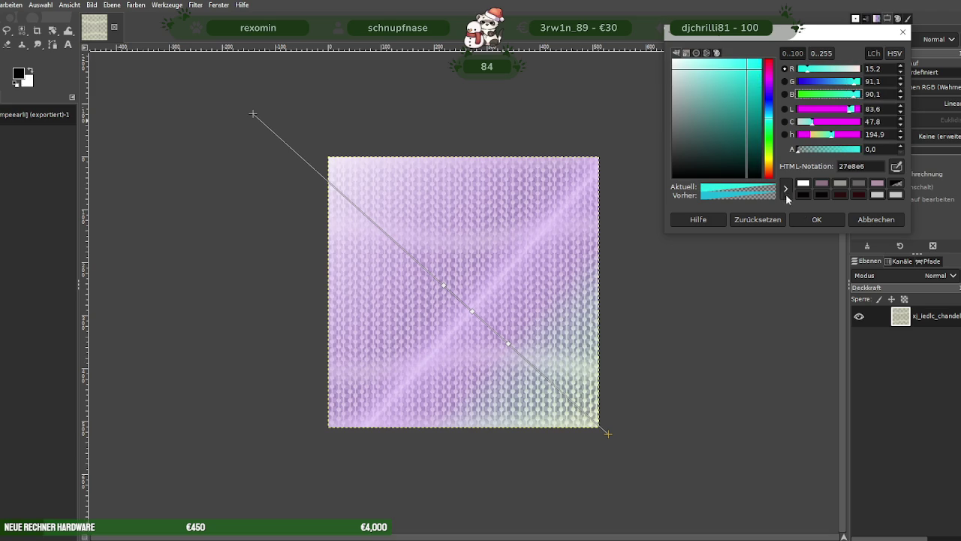
left_click(817, 220)
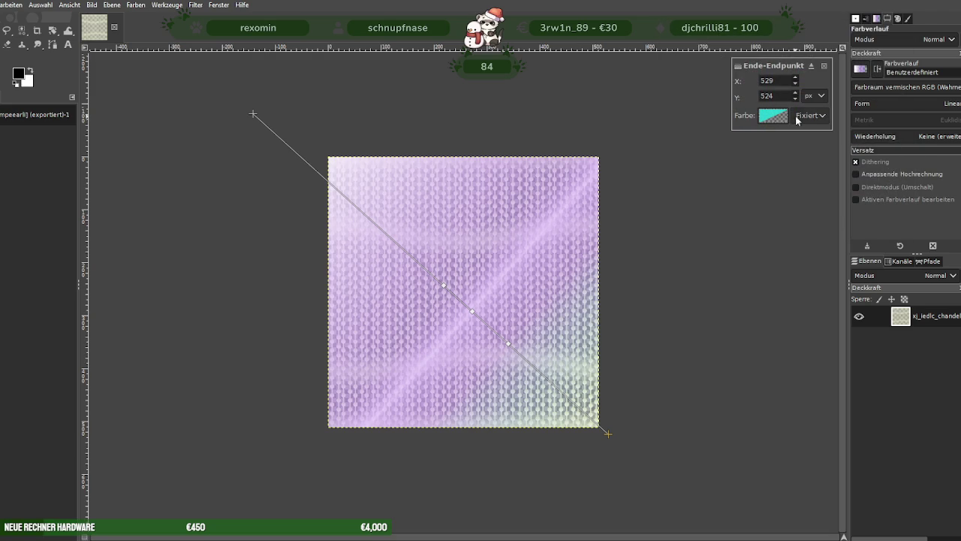
- Pull the gradient end toward the centre, inspect its stops, then undo the gradient
left_click_drag(608, 434, 494, 318)
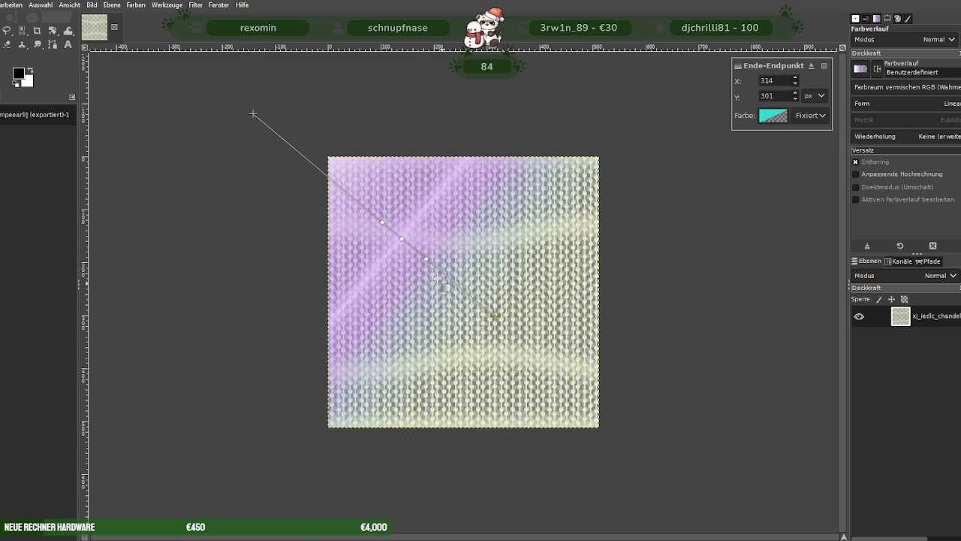
left_click(426, 259)
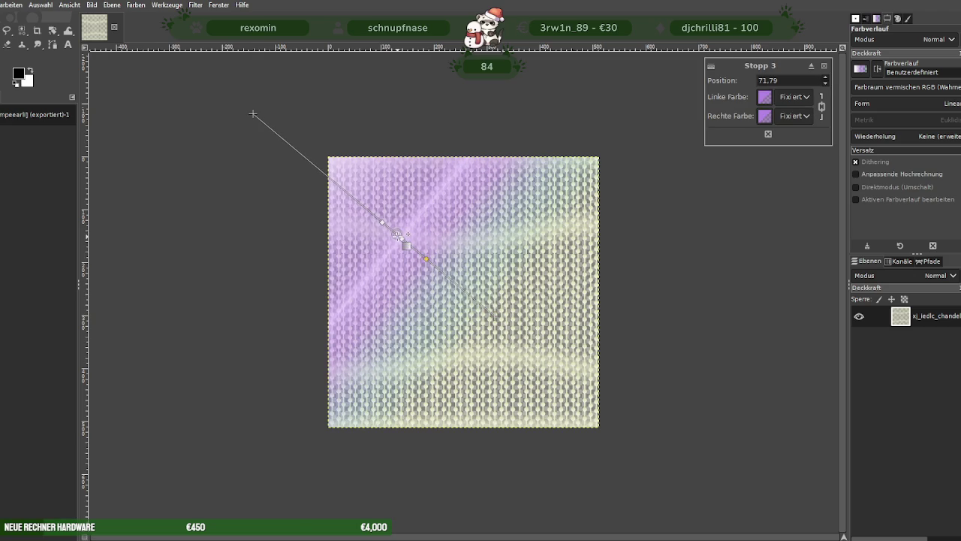
left_click(397, 235)
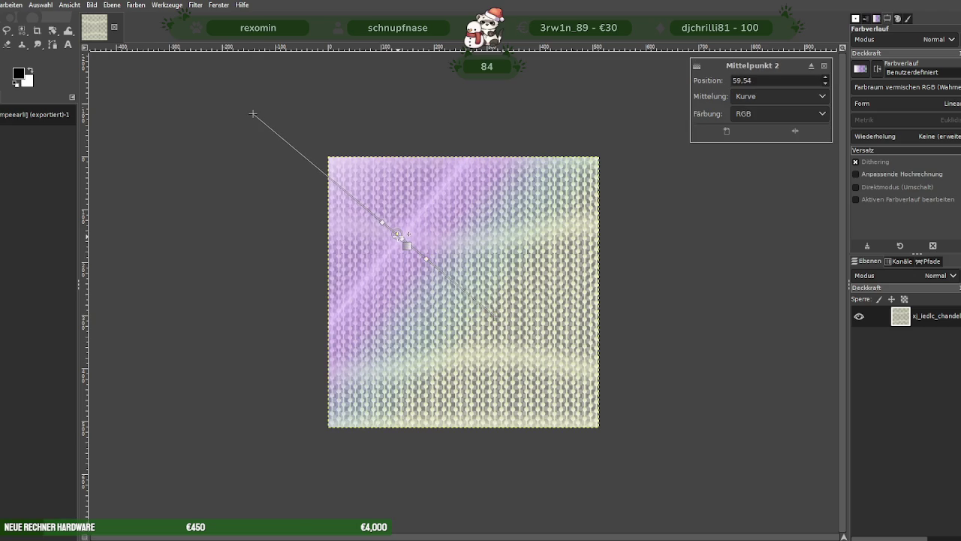
left_click(824, 65)
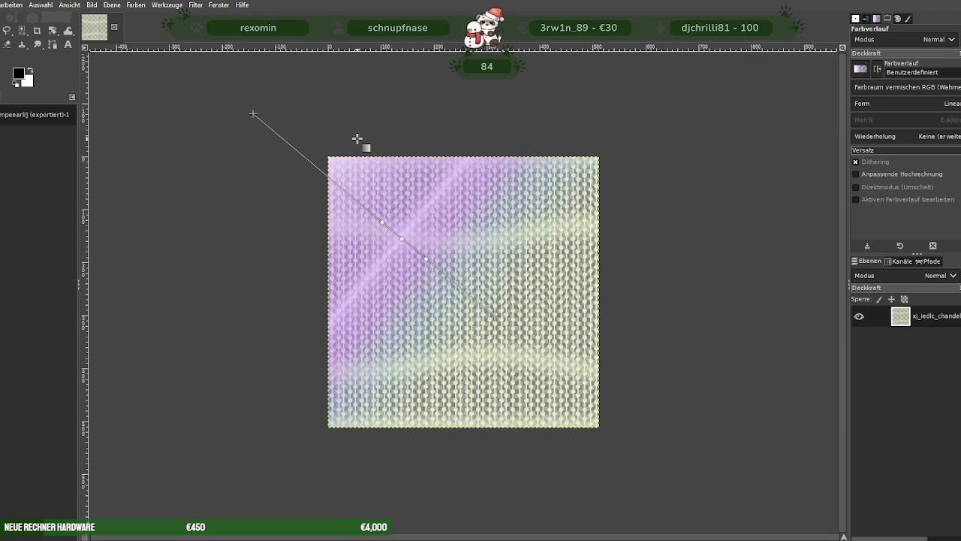
key("ctrl+z")
key("Escape")
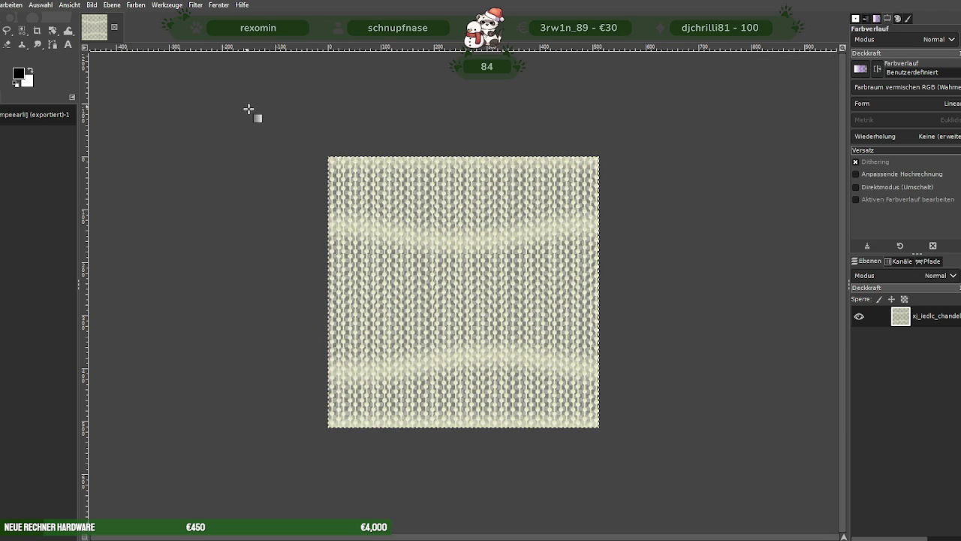
- Draw a diagonal gradient from the texture's top-left corner to its bottom-right corner
left_click_drag(258, 112, 600, 428)
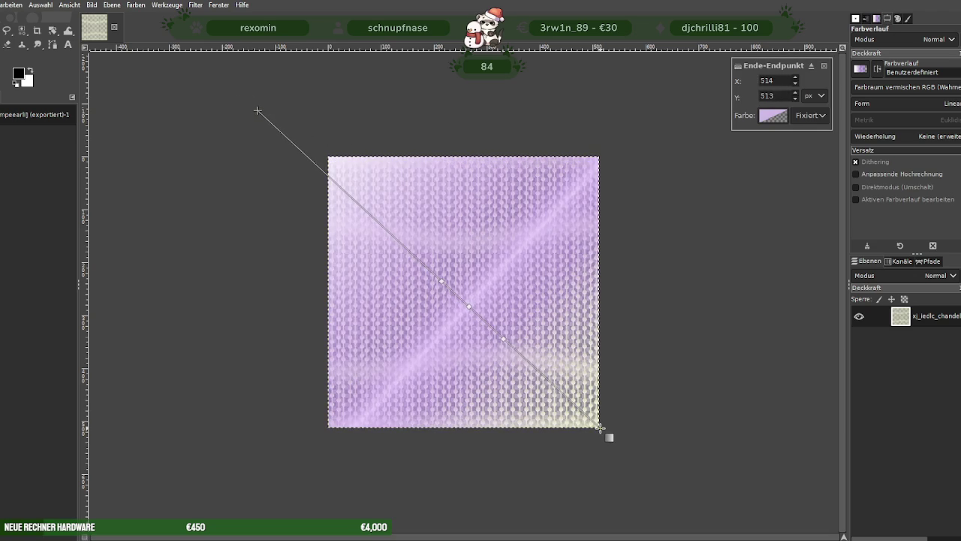
key("Escape")
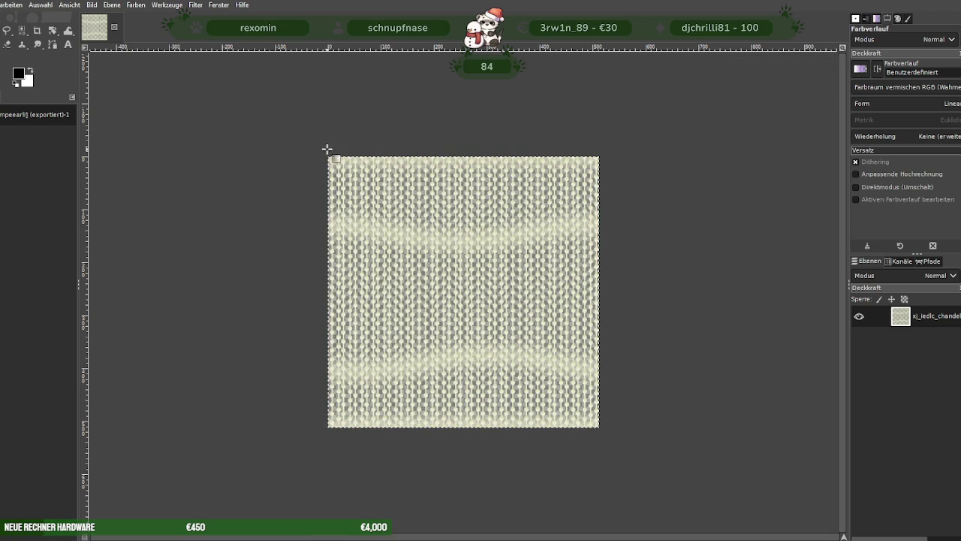
mouse_move(328, 156)
left_mouse_down()
mouse_move(423, 258)
mouse_move(503, 389)
mouse_move(600, 428)
left_mouse_up()
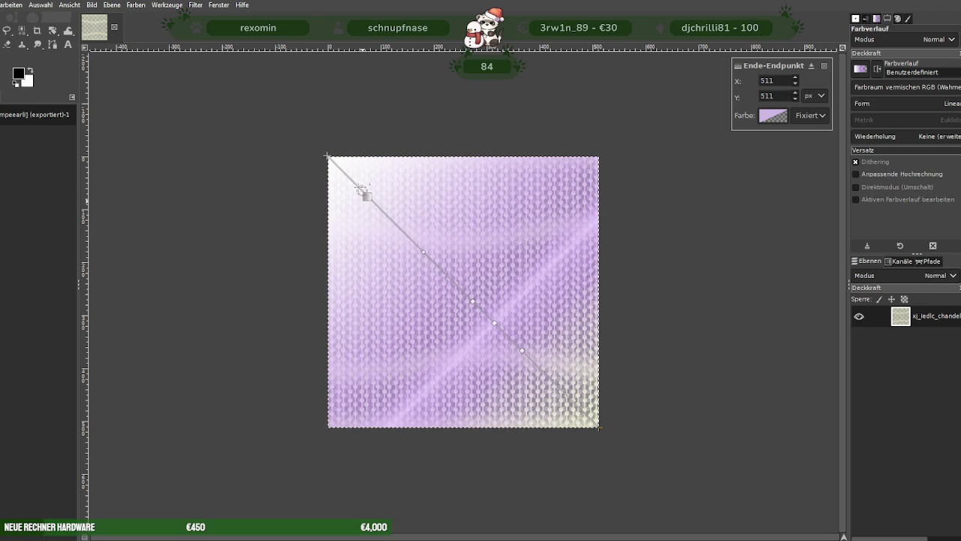
- Set the gradient's start point colour to a deep blue
left_click(328, 156)
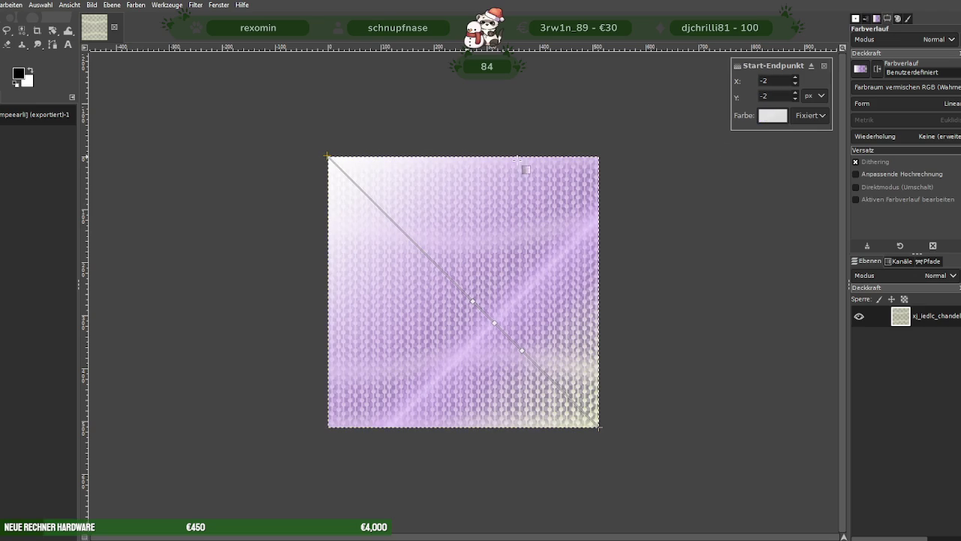
left_click(763, 120)
left_click(760, 92)
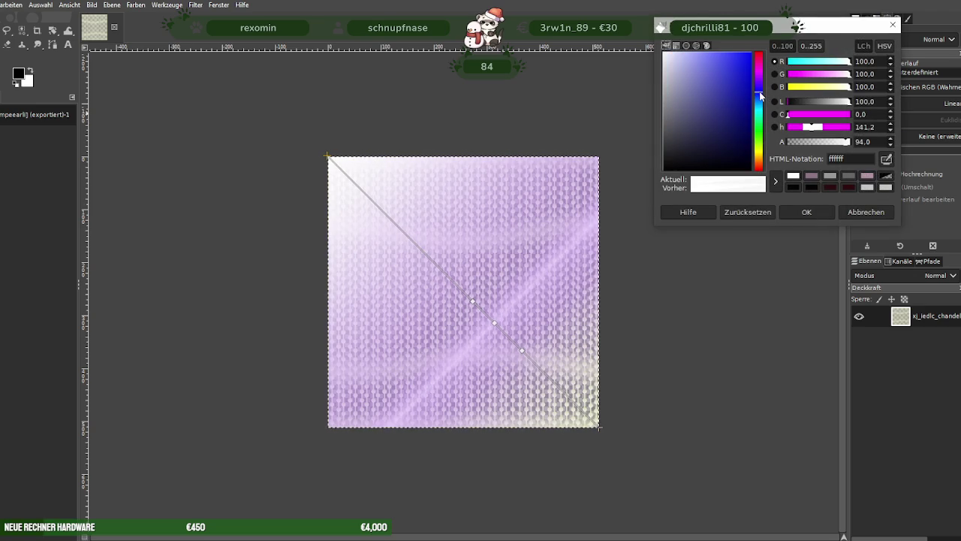
mouse_move(737, 70)
left_mouse_down()
mouse_move(737, 83)
mouse_move(732, 65)
mouse_move(737, 78)
left_mouse_up()
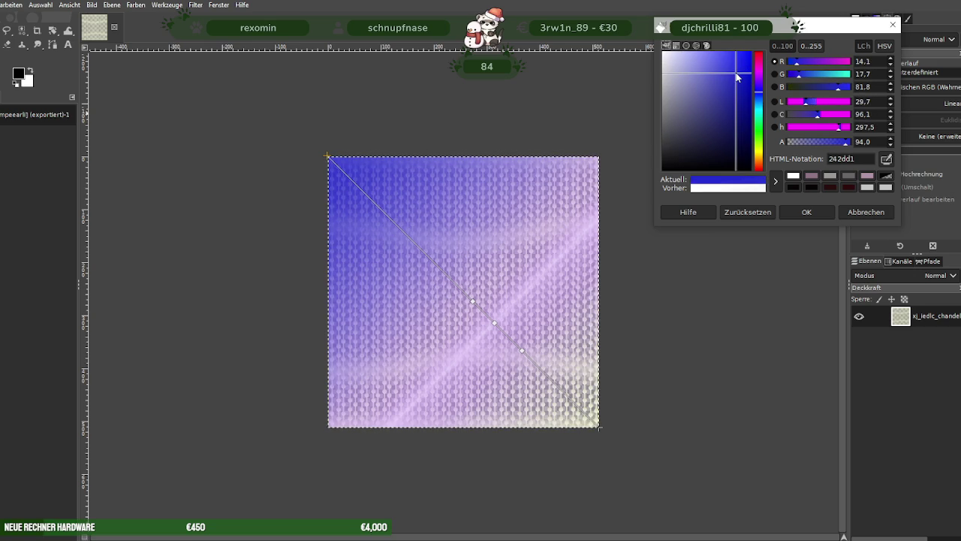
left_click(807, 212)
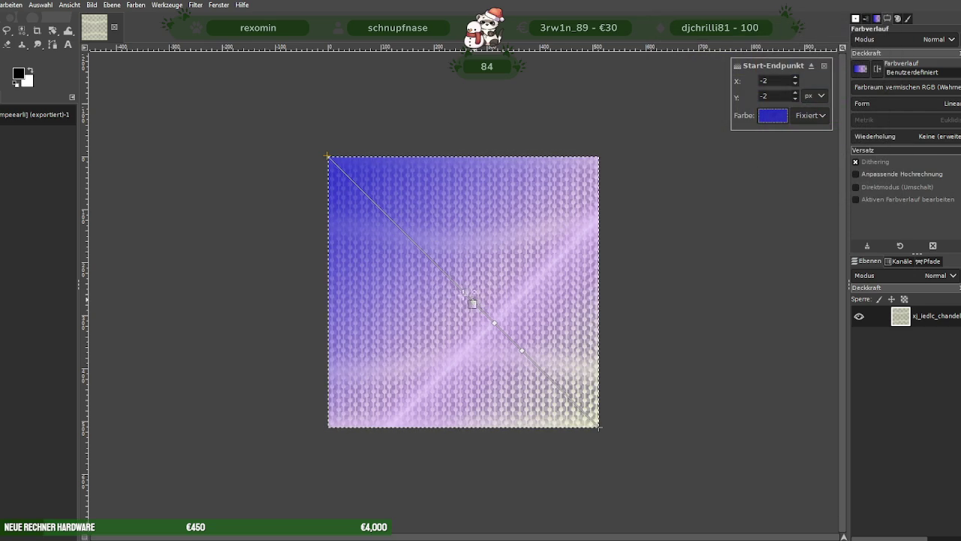
- Shift Stopp 1's left colour toward a bluer lavender
left_click(425, 252)
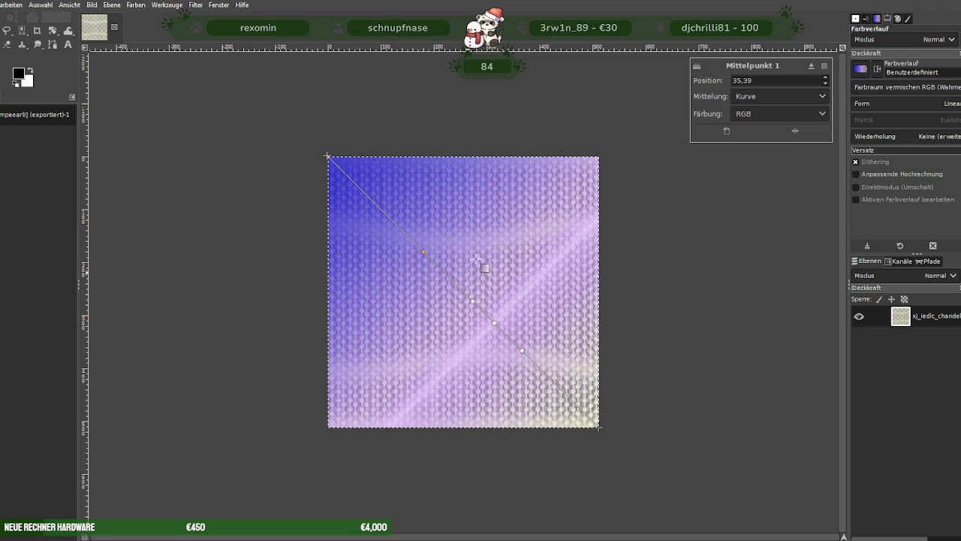
left_click(472, 301)
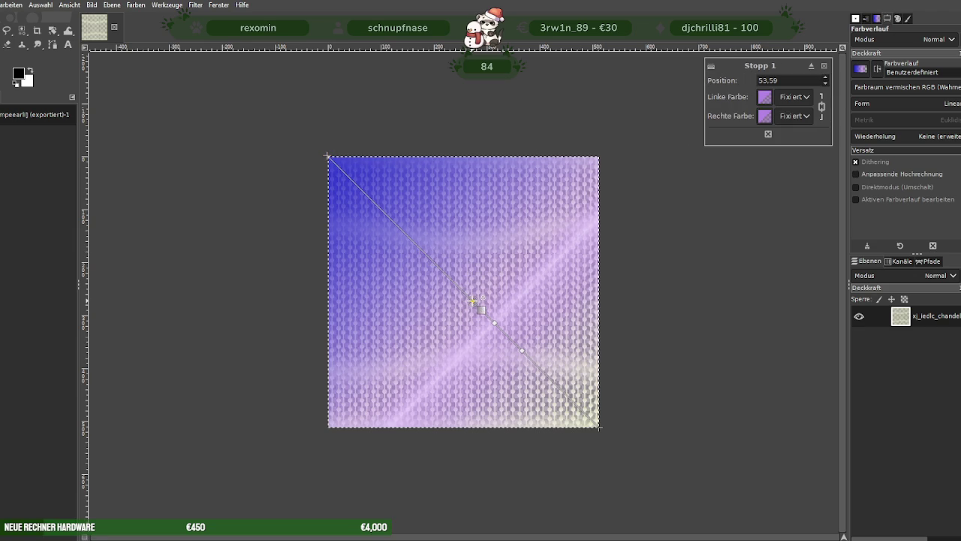
left_click(765, 97)
left_click(751, 74)
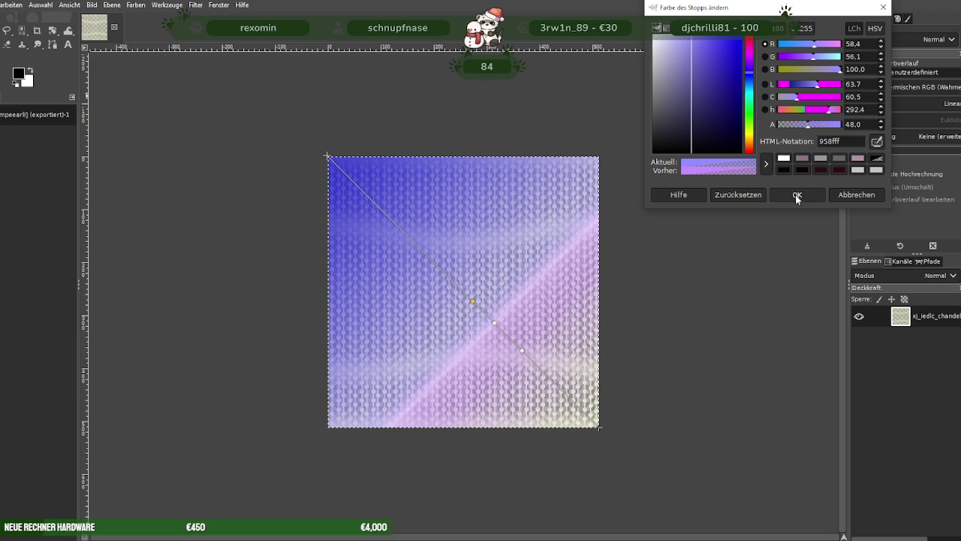
- Confirm Stopp 1's bluer lavender, then retune that stop to a pale teal-cyan
left_click(798, 195)
left_click(765, 97)
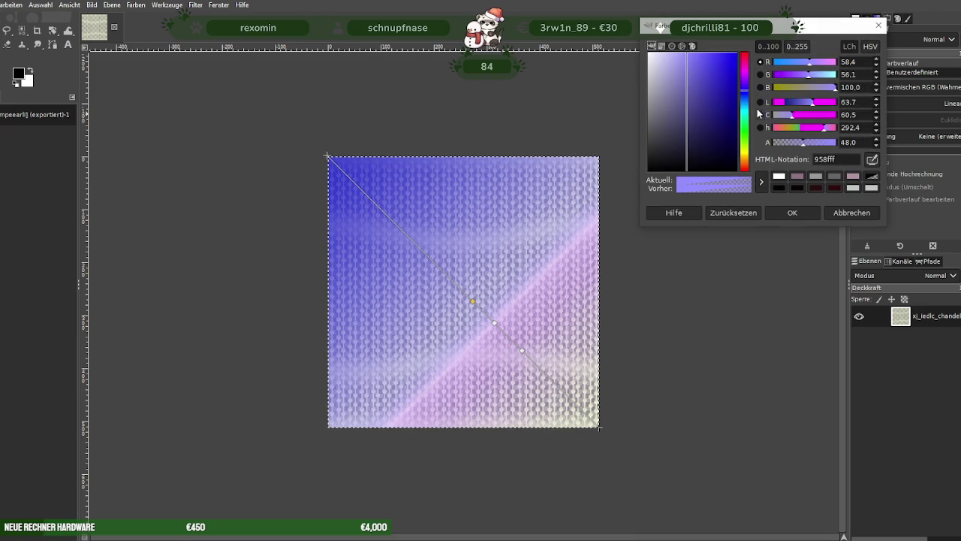
left_click(744, 115)
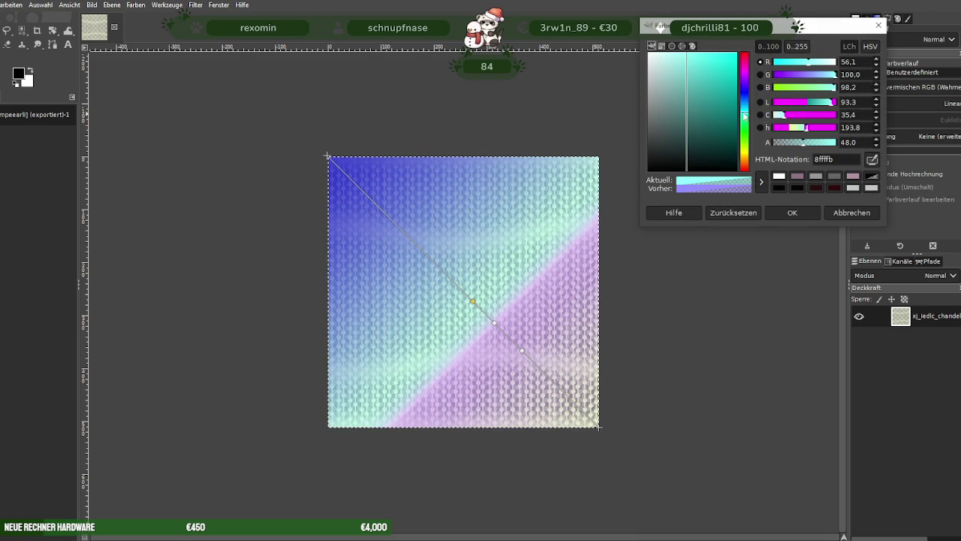
left_click(726, 88)
left_click_drag(720, 109, 726, 69)
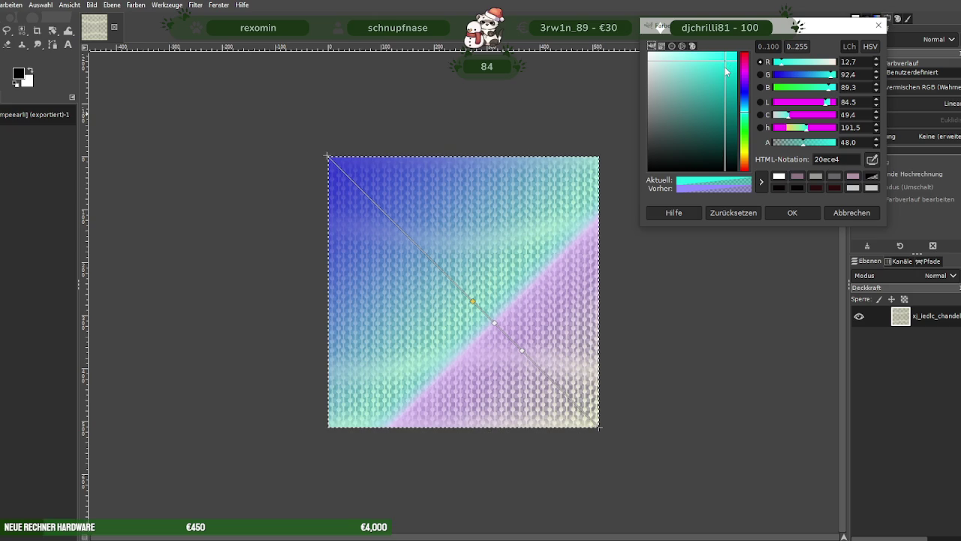
left_click_drag(732, 106, 716, 69)
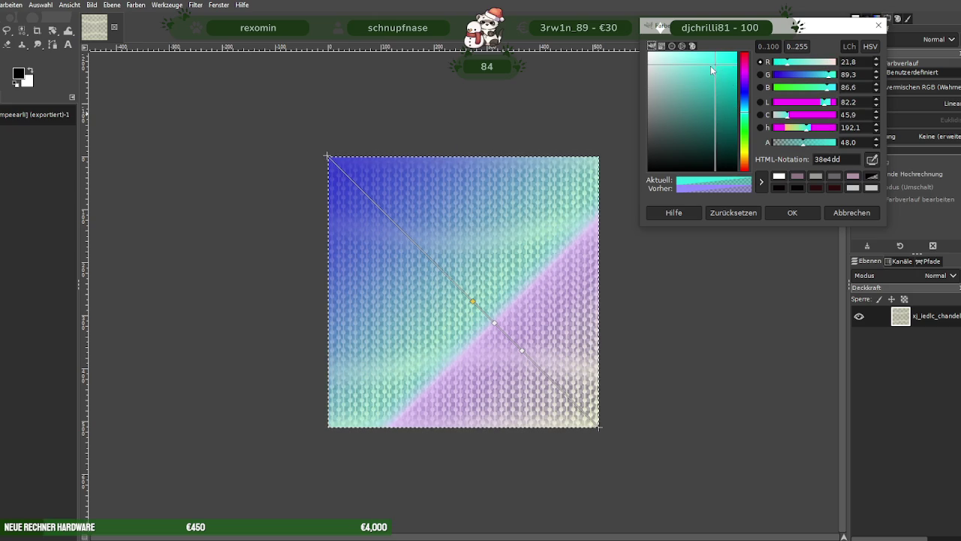
left_click(712, 74)
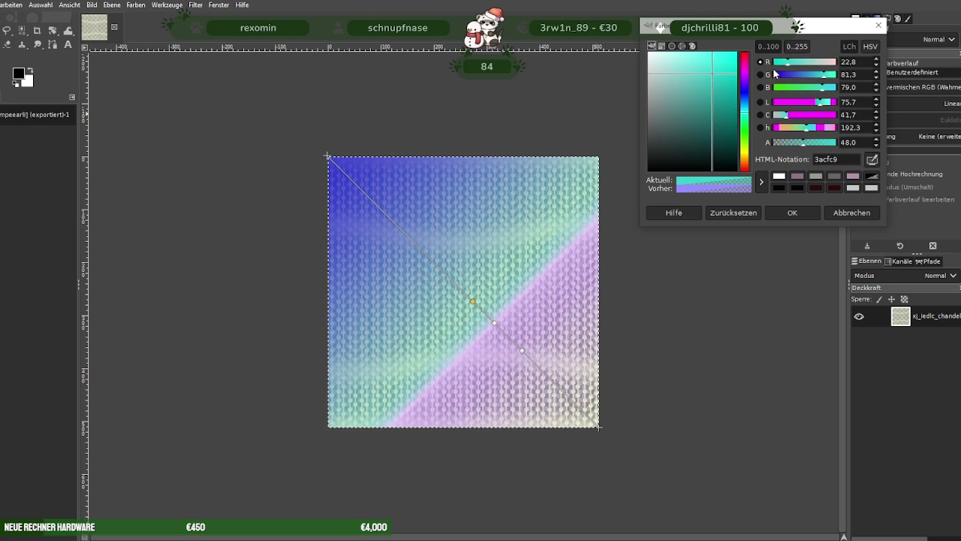
left_click_drag(782, 65, 779, 65)
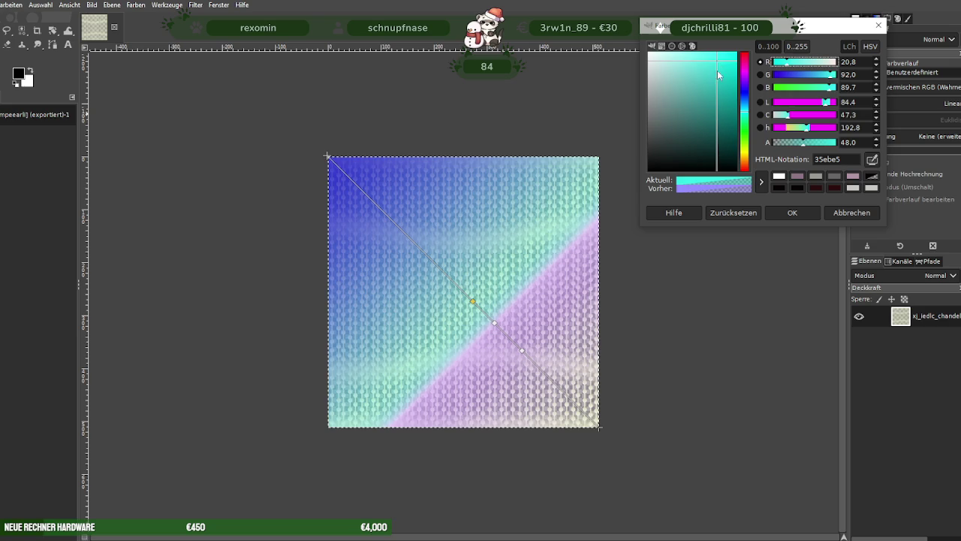
left_click(721, 75)
mouse_move(724, 66)
left_mouse_down()
mouse_move(703, 69)
mouse_move(713, 94)
left_mouse_up()
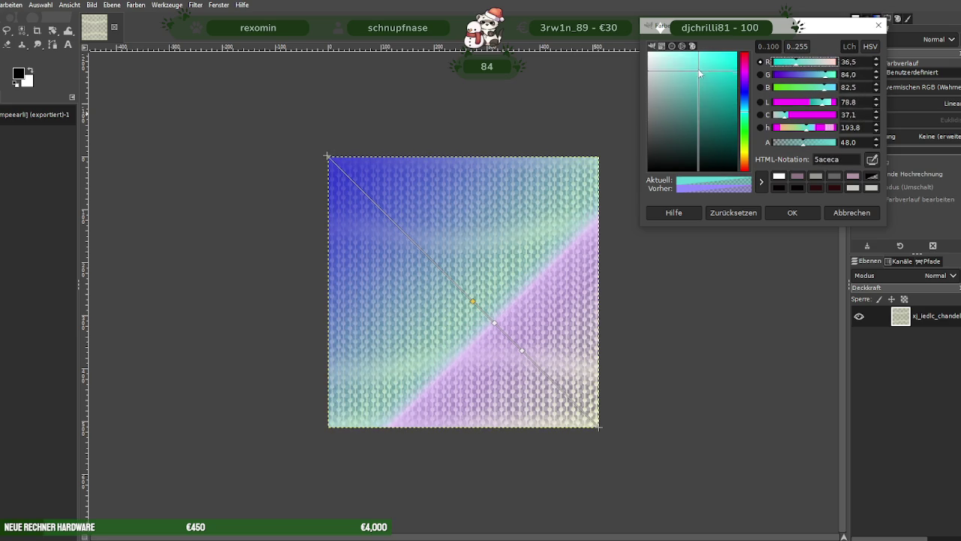
left_click_drag(713, 93, 717, 83)
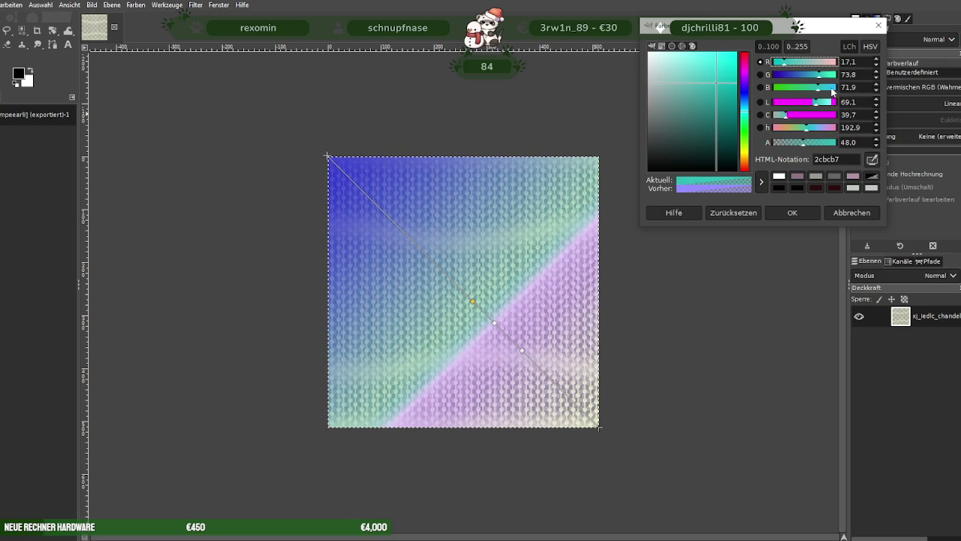
left_click(832, 89)
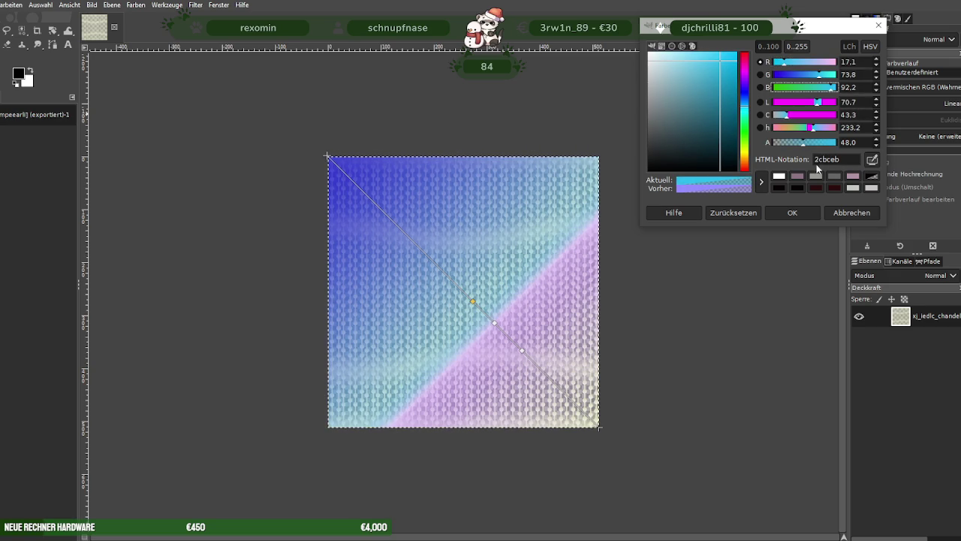
left_click_drag(843, 160, 799, 162)
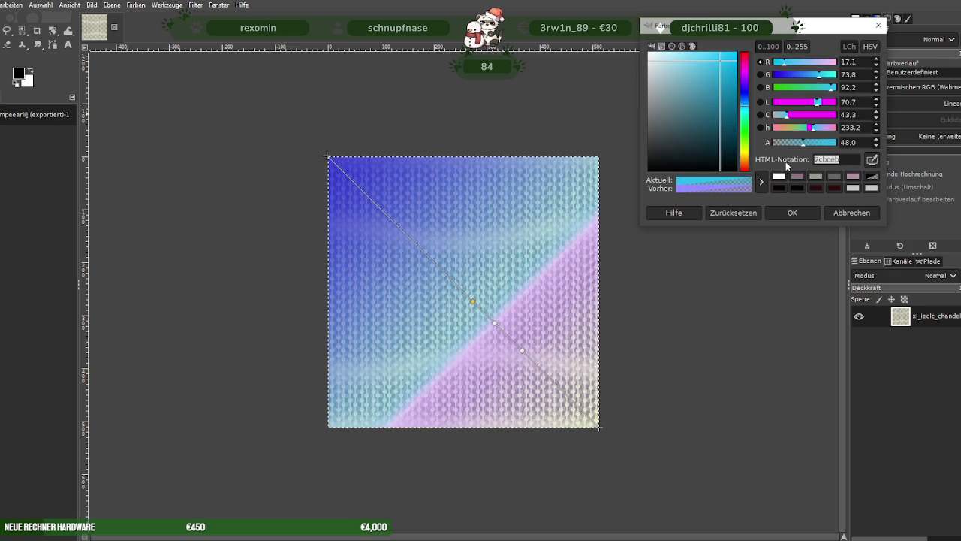
left_click(792, 214)
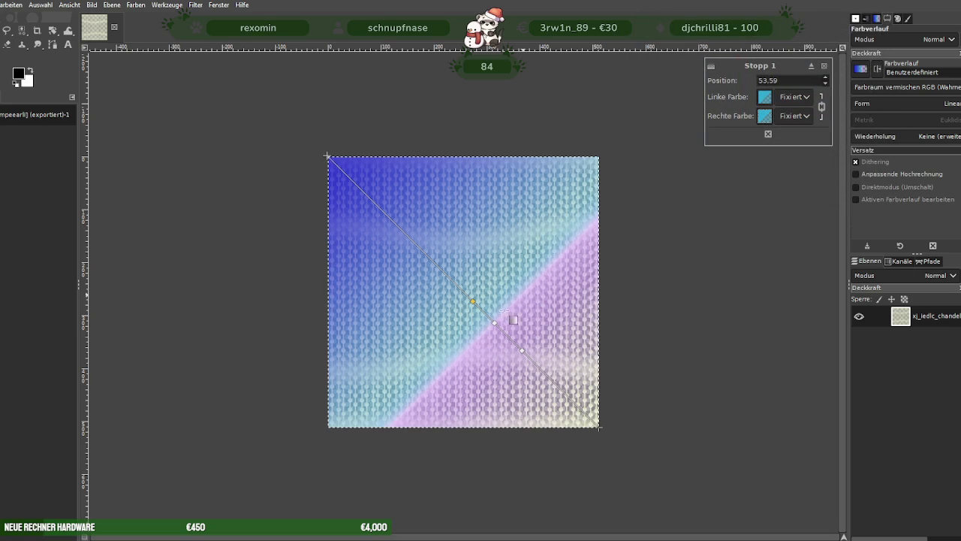
- Make the middle stop cyan and its other side bright green 45eb2c
left_click(764, 97)
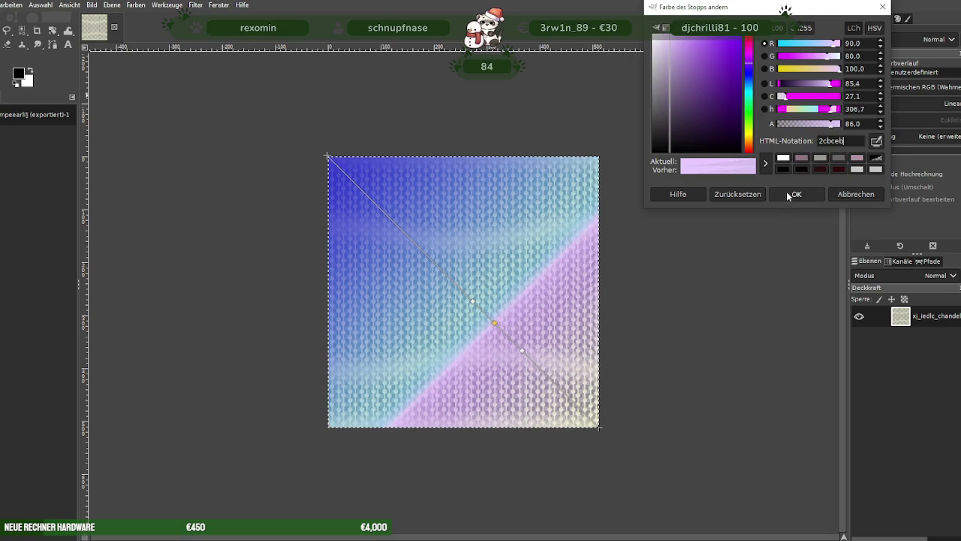
left_click(786, 195)
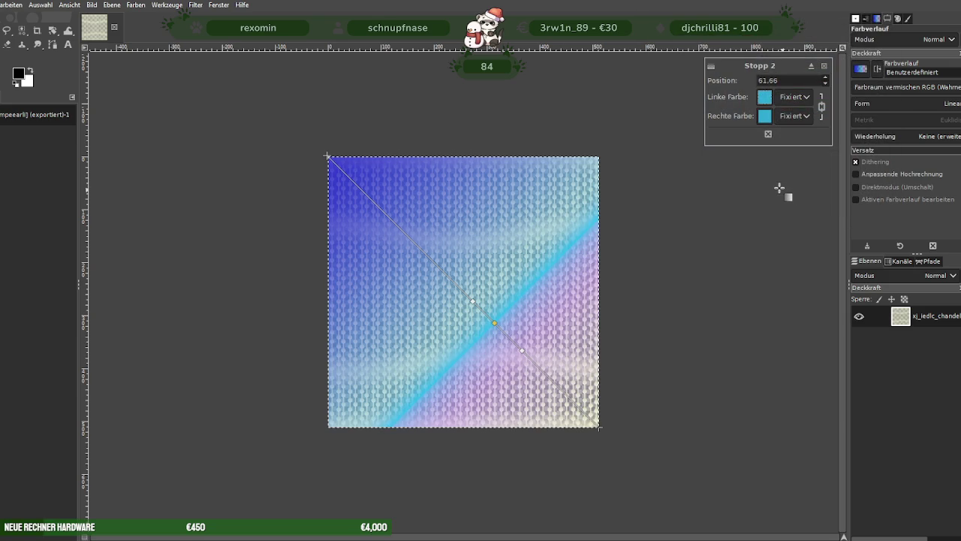
left_click(764, 117)
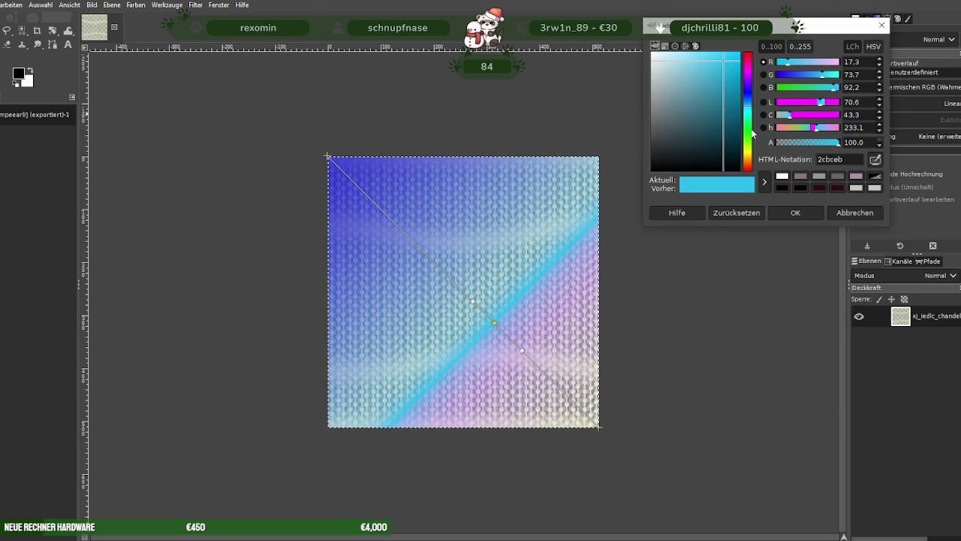
left_click(749, 134)
left_click_drag(749, 135, 749, 139)
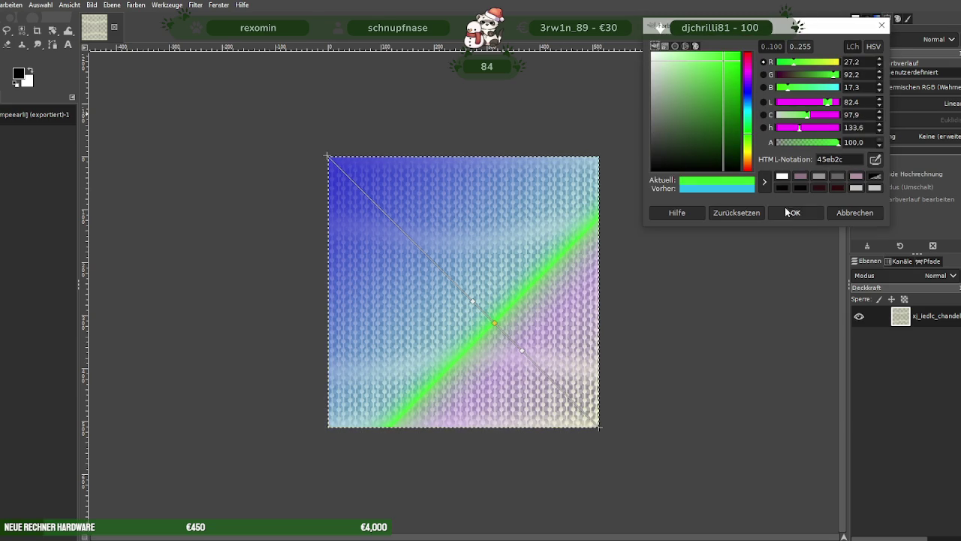
left_click(788, 212)
- Add a stop and slide the green stop to 90.05, near the bottom-right corner
left_click_drag(494, 324, 518, 348)
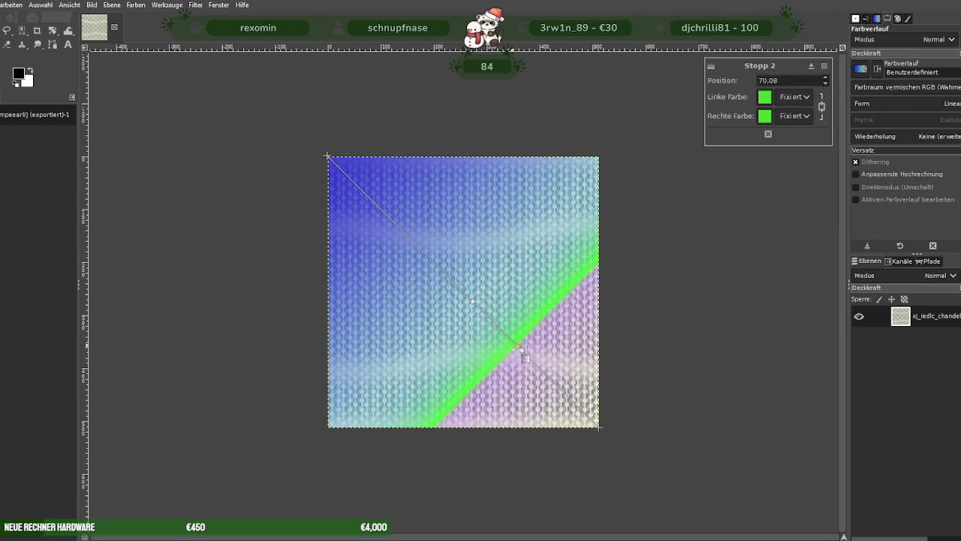
left_click(542, 369)
left_click_drag(540, 369, 566, 395)
left_click_drag(523, 351, 573, 400)
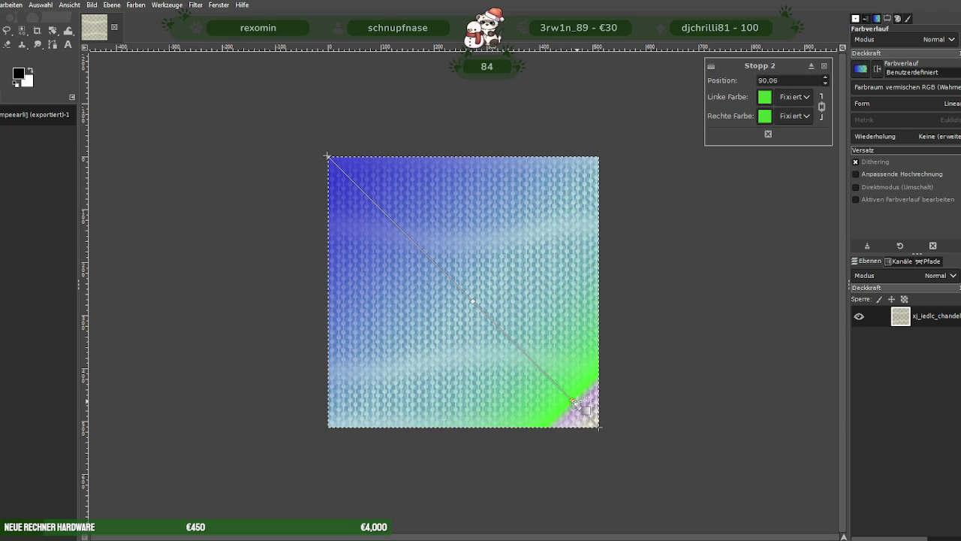
- Apply the blue-to-green gradient, undo it, then draw a fresh diagonal gradient past the corner
key("Return")
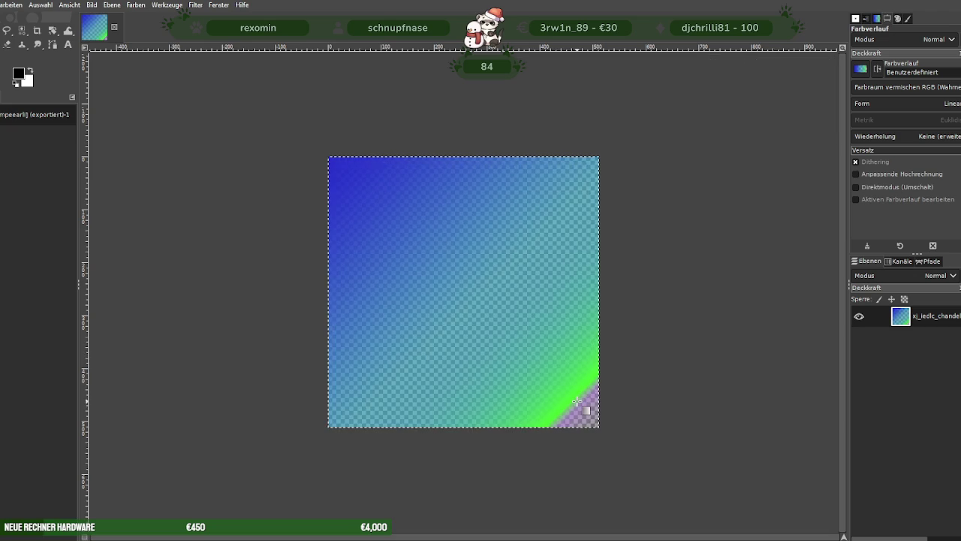
key("ctrl+z")
key("ctrl+z")
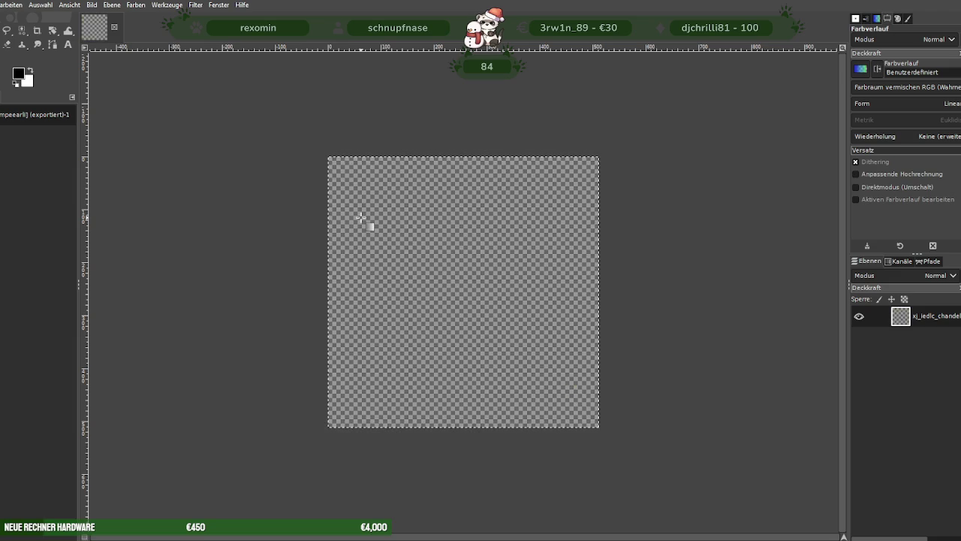
key("ctrl+y")
key("ctrl+y")
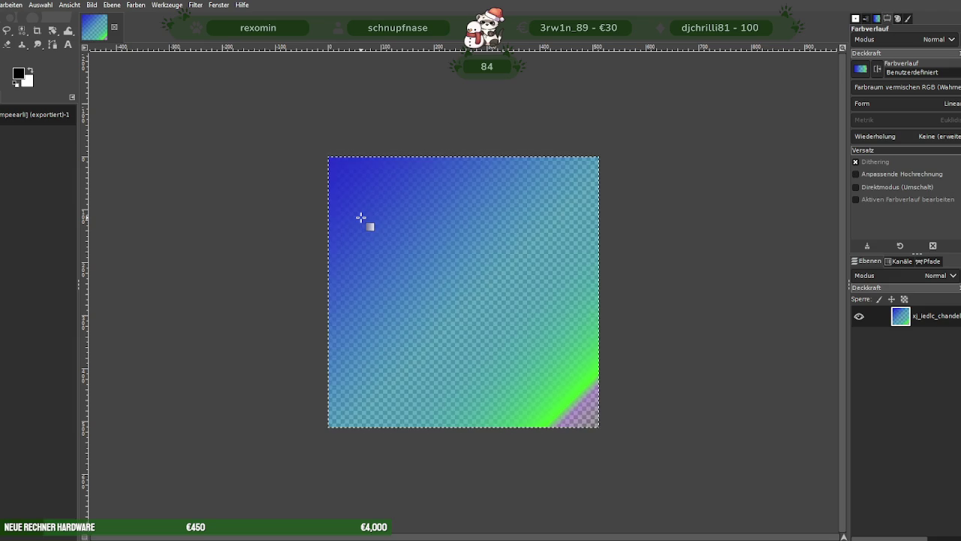
key("ctrl+z")
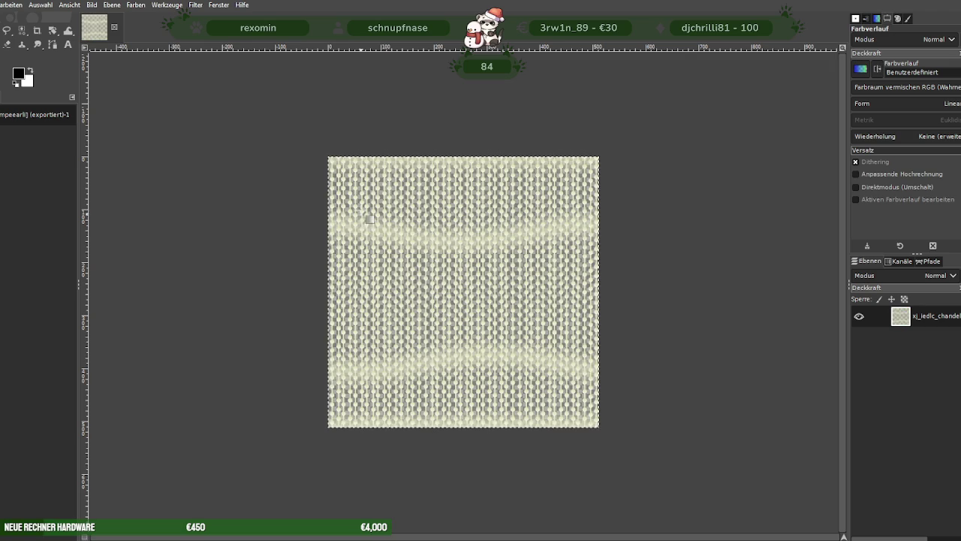
mouse_move(306, 131)
left_mouse_down()
mouse_move(694, 514)
mouse_move(631, 461)
mouse_move(652, 485)
left_mouse_up()
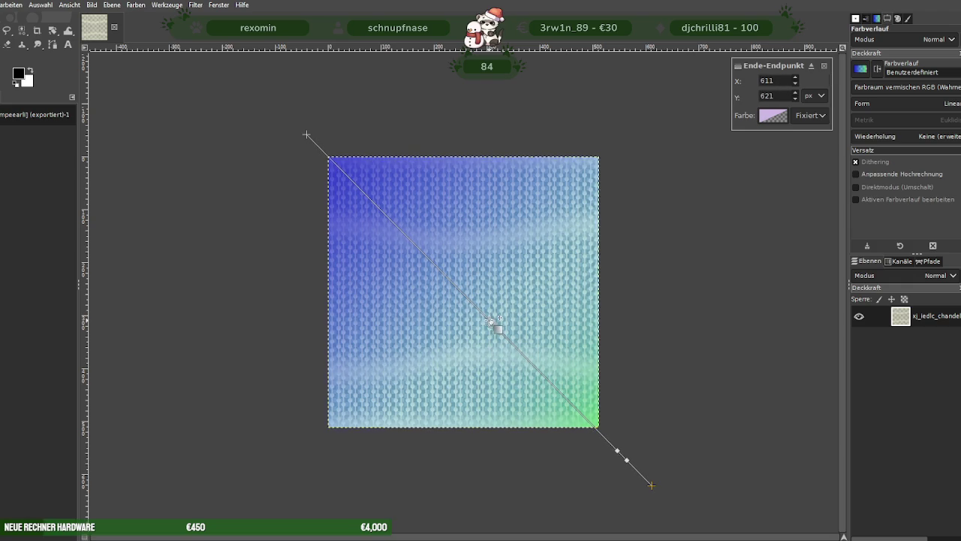
- Add a cyan middle stop and slide the stops toward the blue and green ends
left_click(468, 297)
left_click_drag(465, 297, 449, 280)
mouse_move(617, 451)
left_mouse_down()
mouse_move(583, 404)
mouse_move(560, 389)
mouse_move(600, 438)
left_mouse_up()
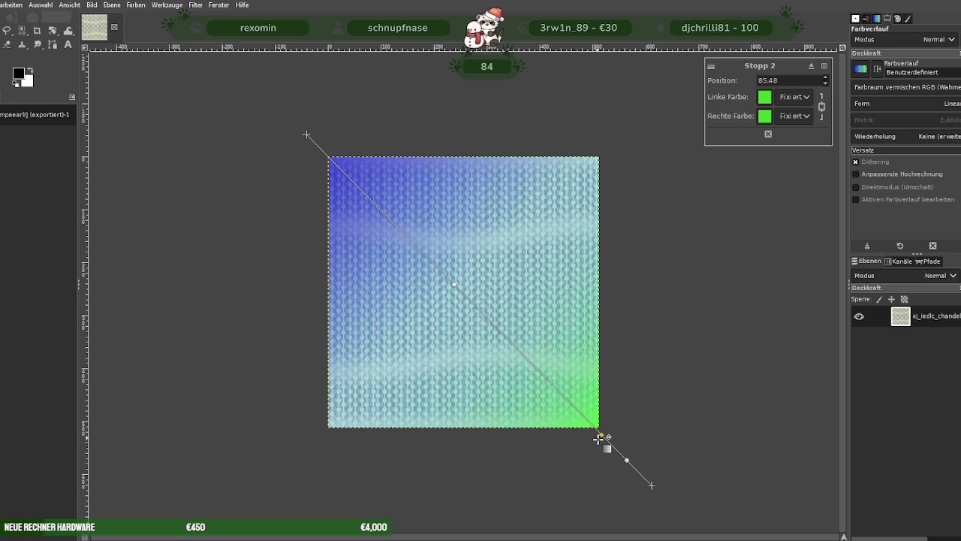
mouse_move(453, 284)
left_mouse_down()
mouse_move(438, 267)
mouse_move(456, 288)
left_mouse_up()
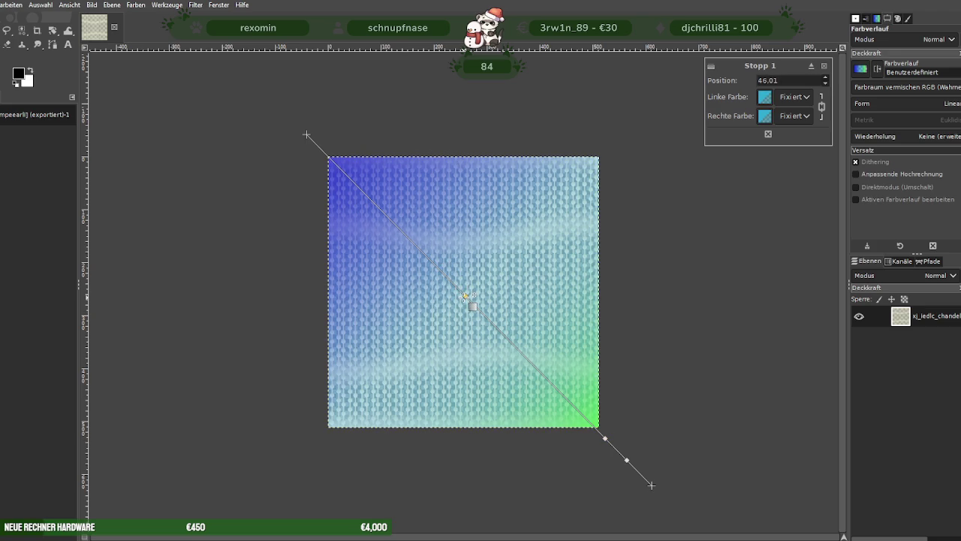
left_click_drag(627, 460, 638, 476)
mouse_move(605, 439)
left_mouse_down()
mouse_move(578, 404)
mouse_move(599, 433)
left_mouse_up()
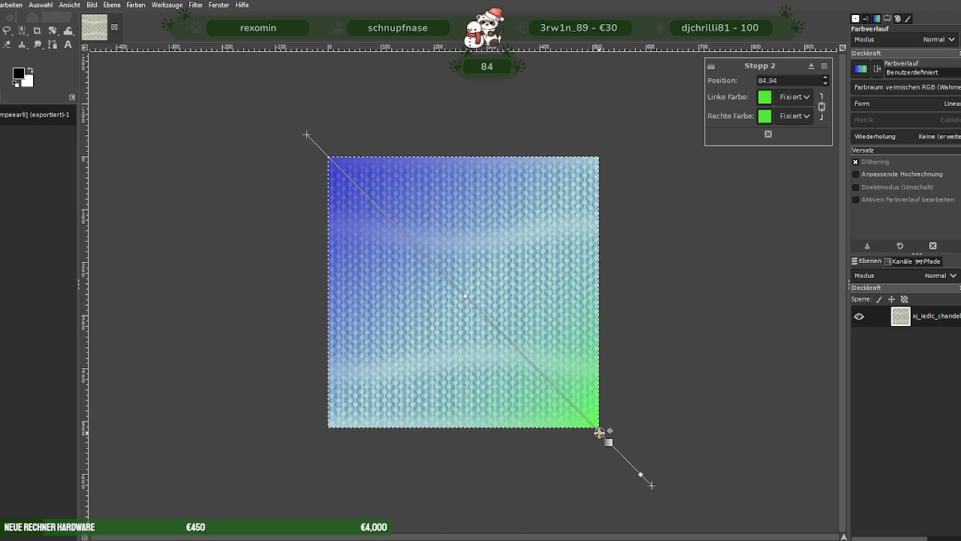
- Move the start and end points so the gradient runs vertically, blue top to green bottom
left_click(463, 293)
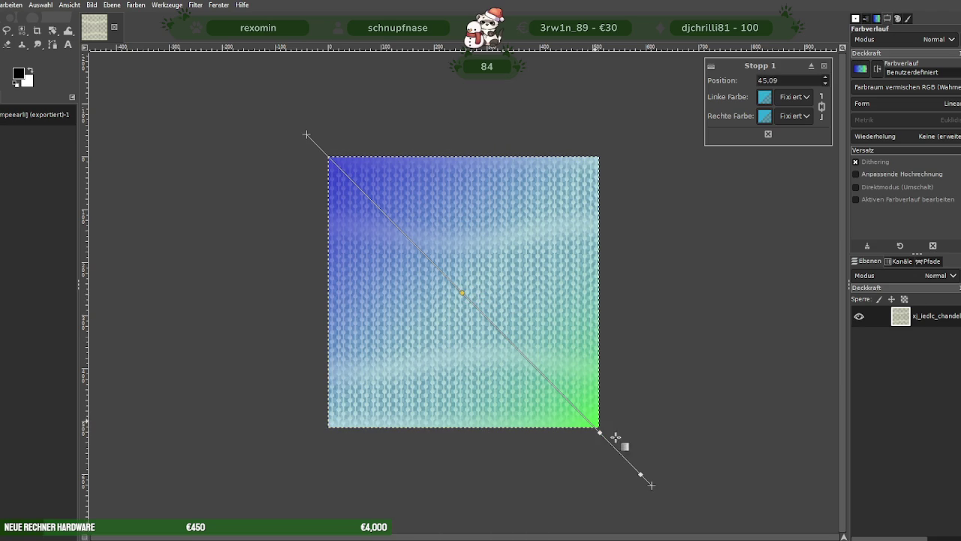
left_click_drag(654, 487, 513, 499)
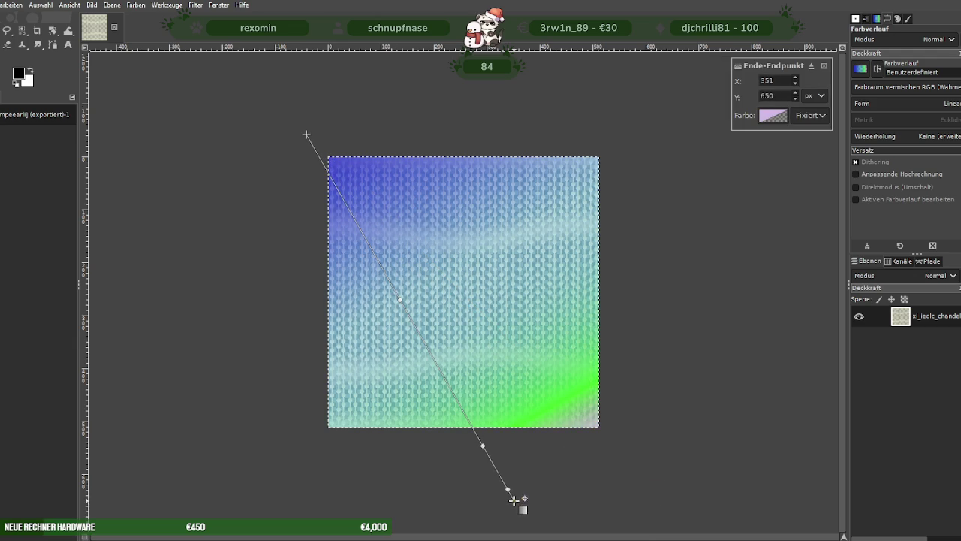
left_click_drag(306, 134, 512, 126)
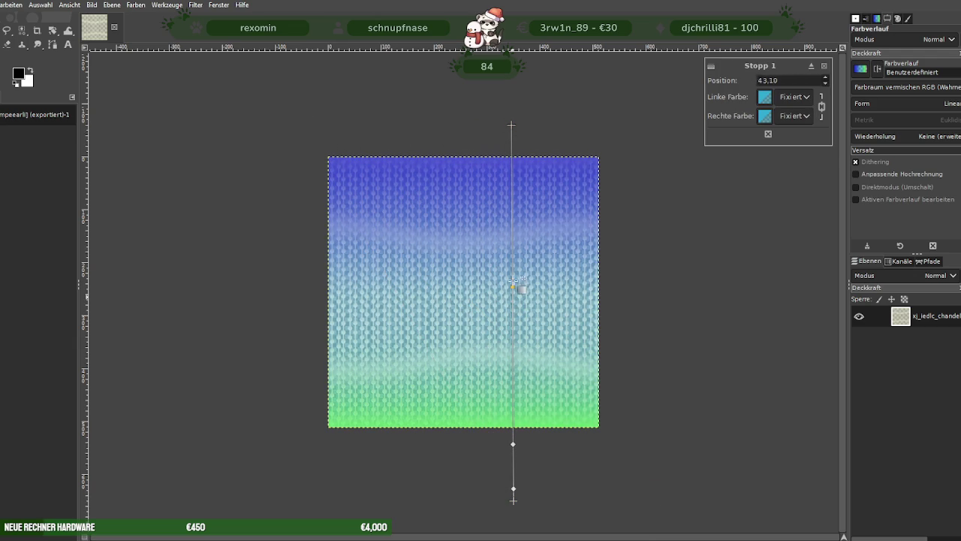
- Add a cyan stop in the upper third and a lower stop coloured pale cream cecfb8
left_click_drag(512, 298, 512, 229)
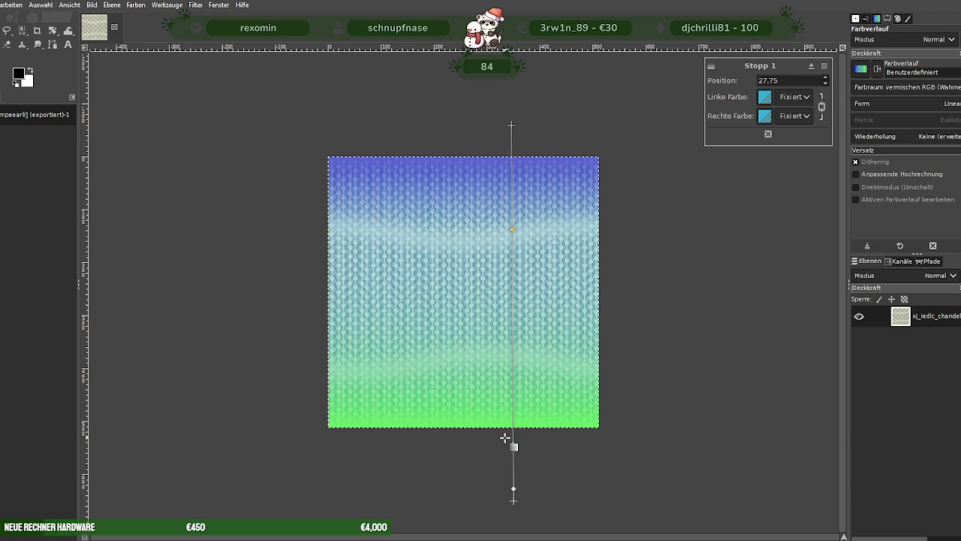
mouse_move(514, 443)
left_mouse_down()
mouse_move(513, 373)
mouse_move(511, 429)
mouse_move(512, 392)
left_mouse_up()
left_click(765, 116)
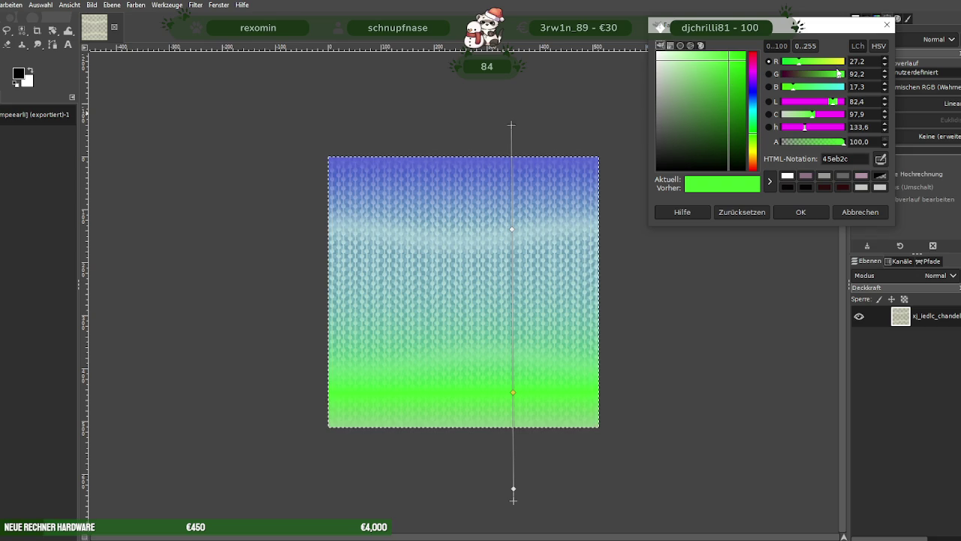
left_click(837, 61)
left_click(667, 73)
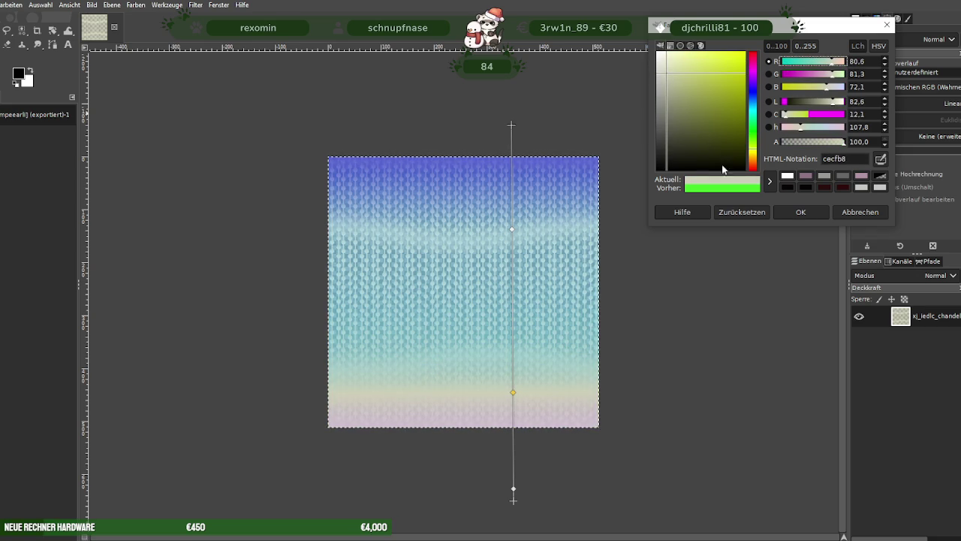
left_click(801, 212)
left_click_drag(513, 393, 512, 435)
- Delete an extra bottom stop and raise the cream stop to position 61.28
left_click_drag(513, 487, 513, 471)
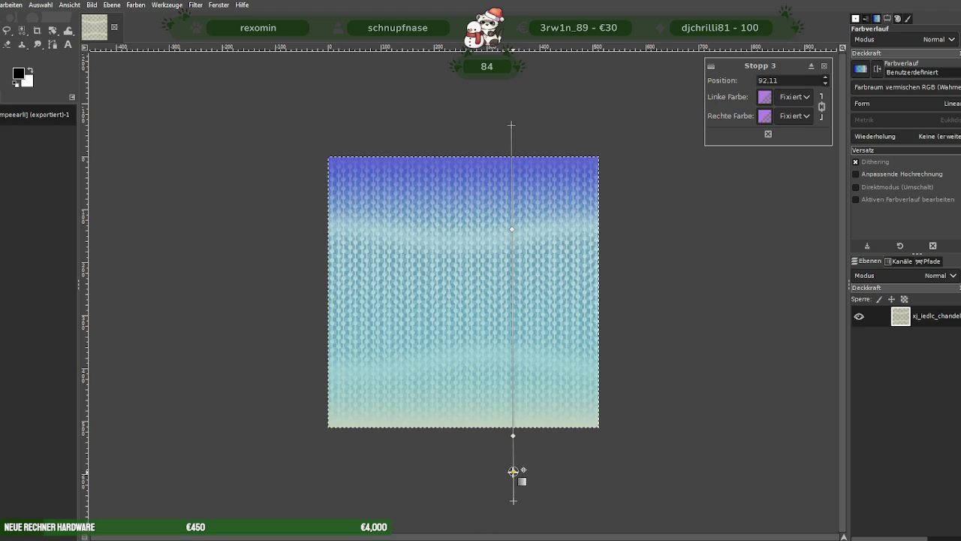
left_click(769, 134)
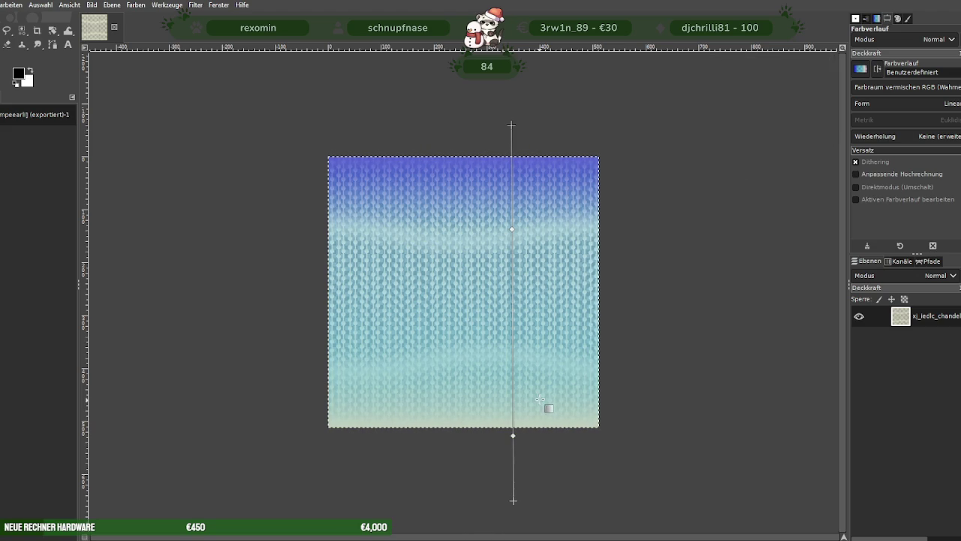
left_click_drag(513, 434, 513, 450)
left_click(512, 234)
mouse_move(512, 235)
left_mouse_down()
mouse_move(512, 260)
mouse_move(513, 238)
left_mouse_up()
left_click(513, 450)
left_click_drag(513, 450, 513, 354)
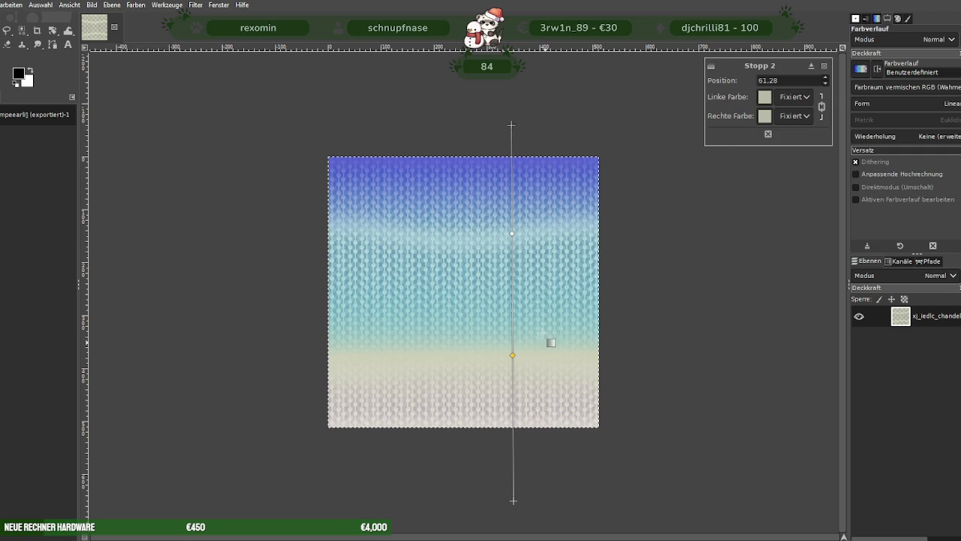
- Change the cream stop's colour to a bright green
left_click(512, 233)
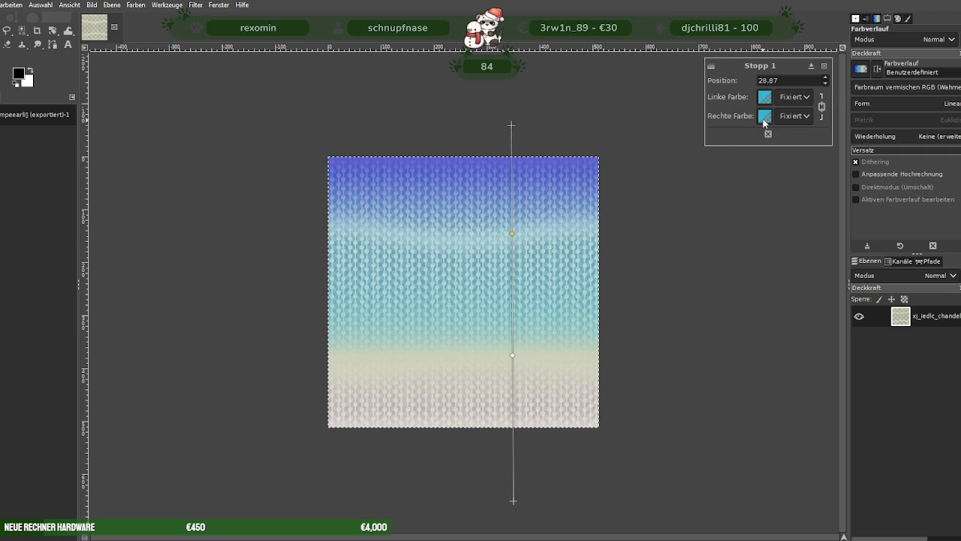
left_click(765, 116)
left_click(513, 356)
left_click(764, 96)
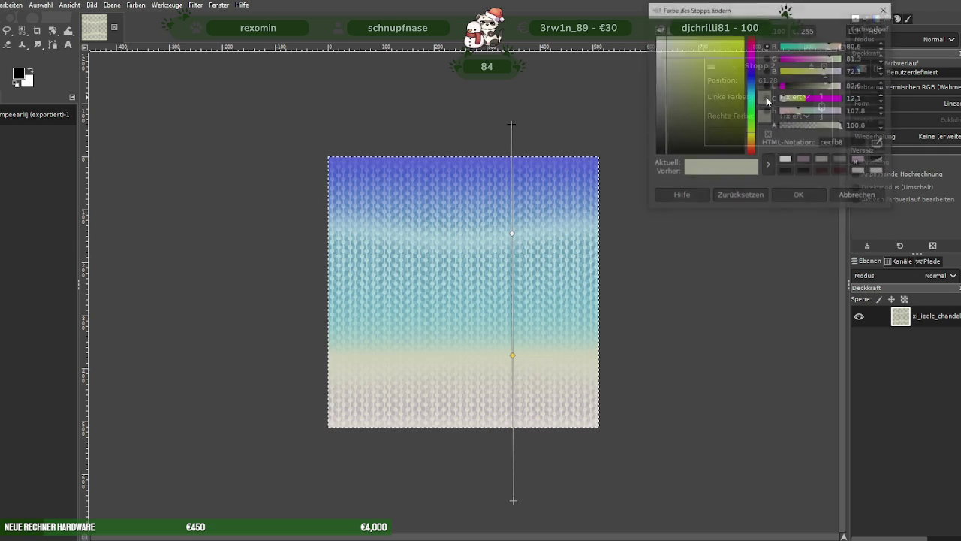
left_click_drag(752, 129, 753, 109)
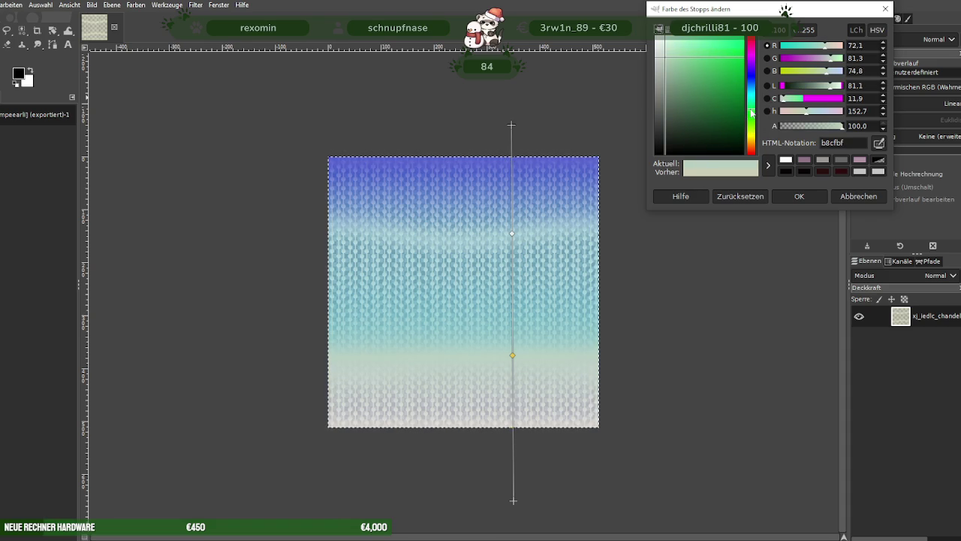
left_click(727, 54)
left_click_drag(728, 54, 726, 57)
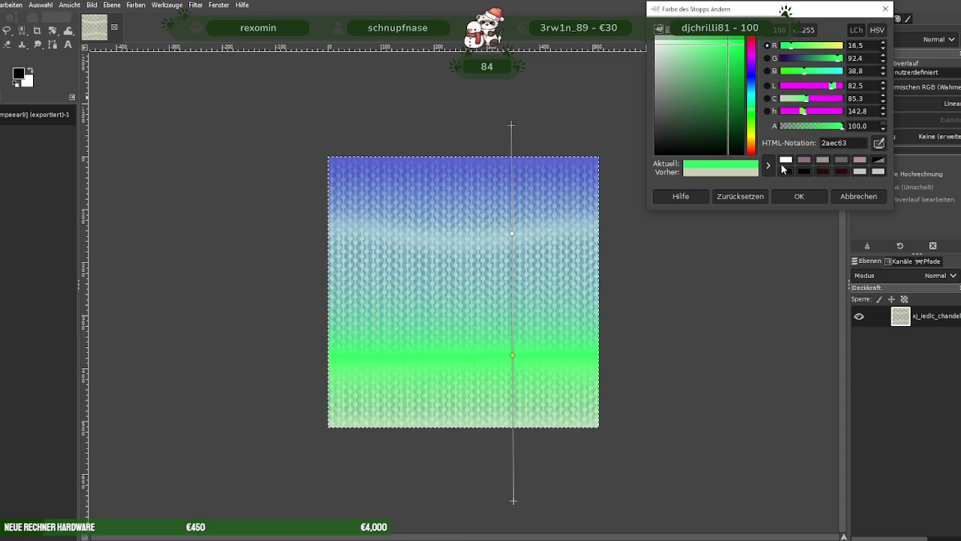
left_click(800, 197)
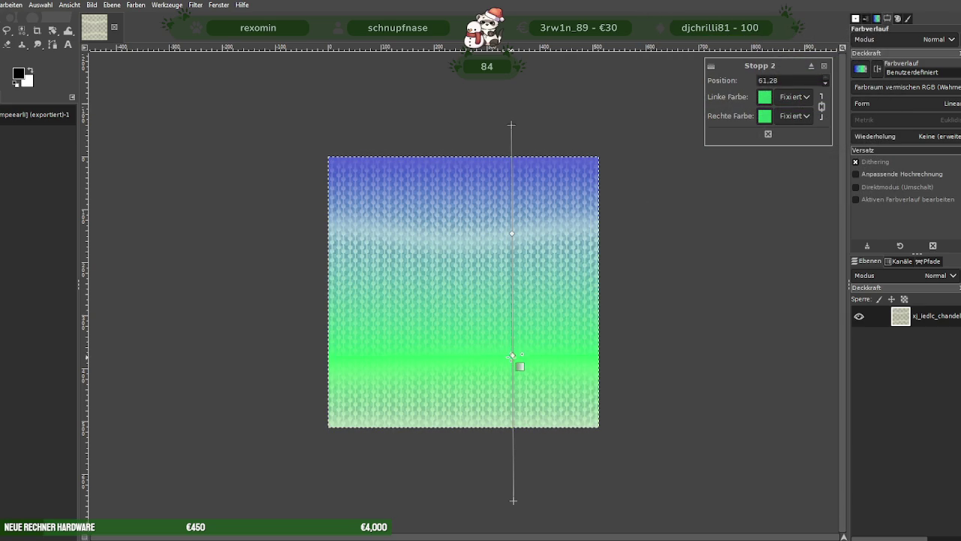
- Remove an extra stop, push the green band to the bottom edge, and set the cyan stop to 46.48
left_click_drag(512, 355, 513, 406)
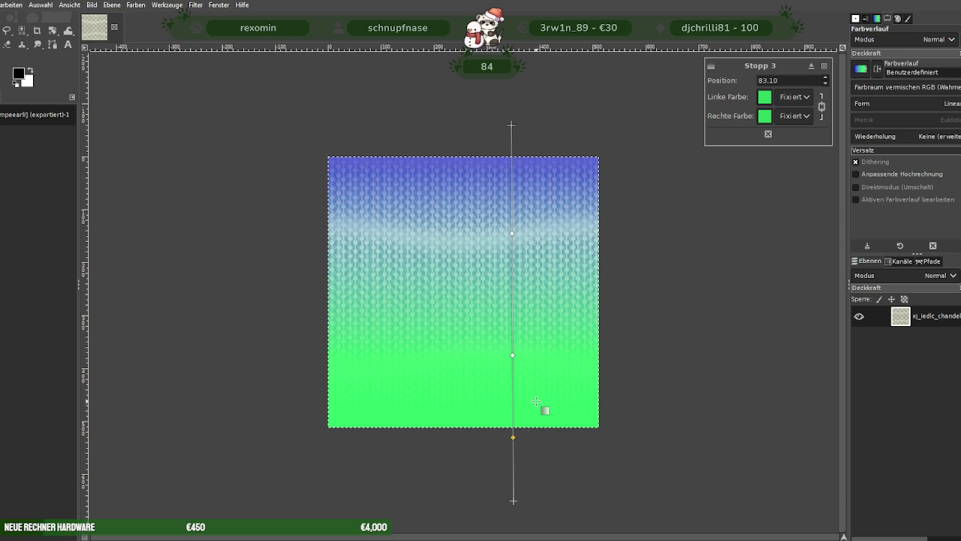
left_click(767, 134)
left_click_drag(513, 359, 511, 432)
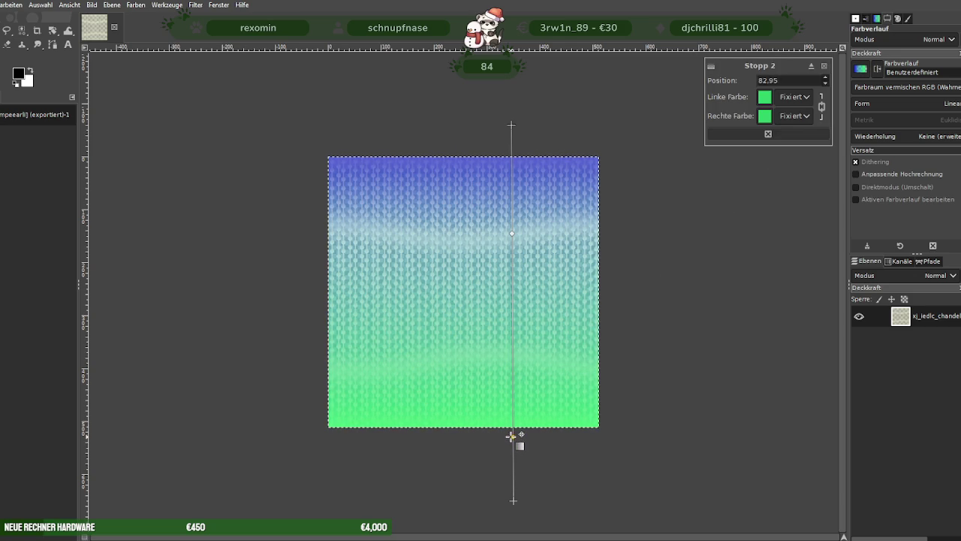
left_click_drag(512, 234, 513, 285)
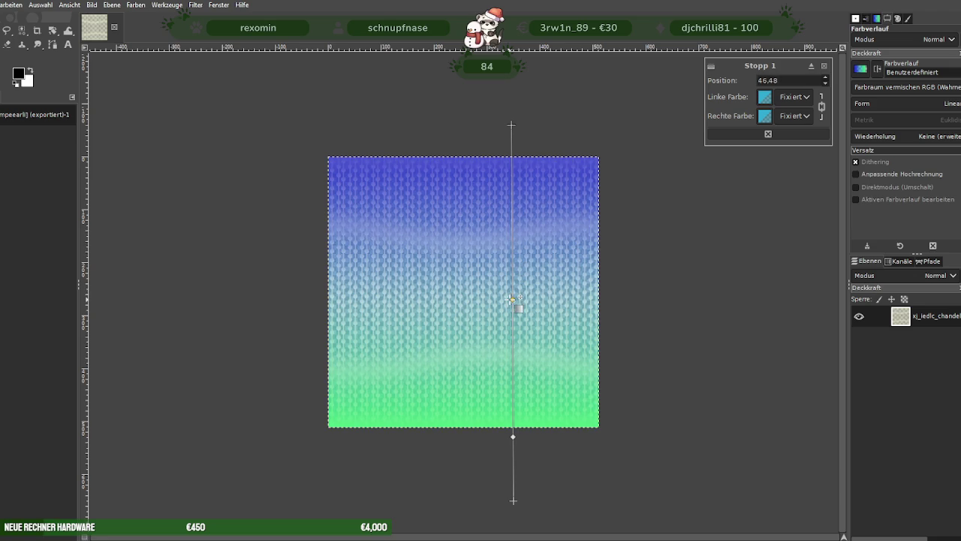
- Set the middle stop's colour to the brighter cyan 09c1f3
left_click(764, 97)
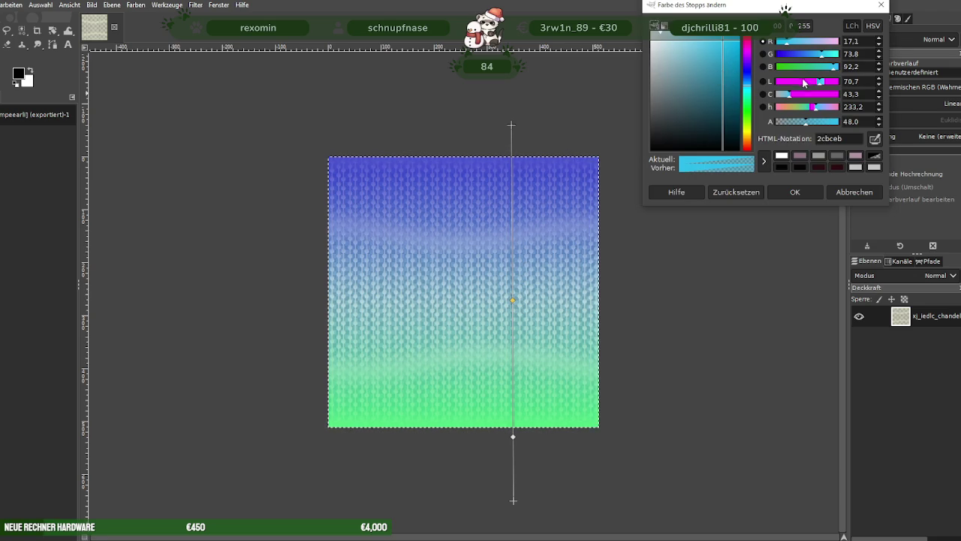
left_click_drag(786, 45, 779, 43)
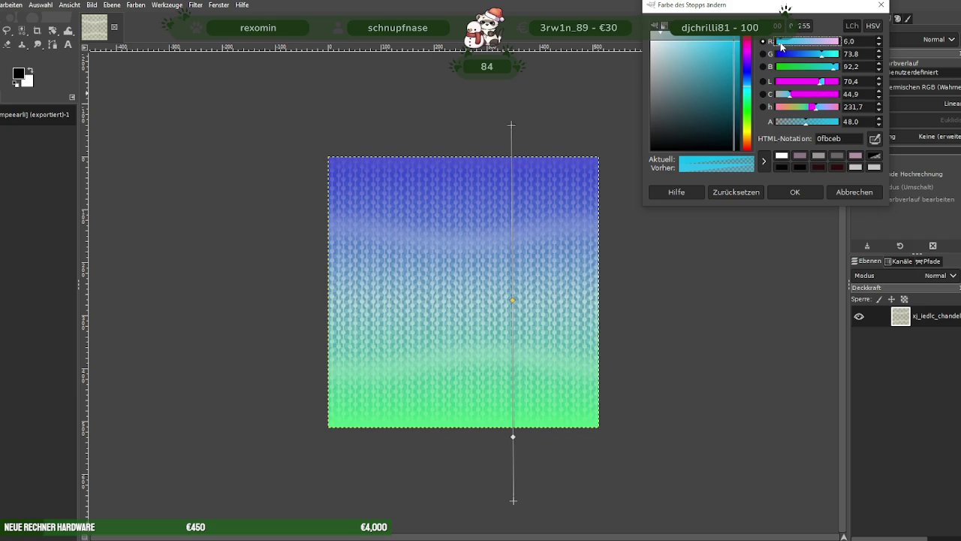
left_click(722, 84)
mouse_move(722, 84)
left_mouse_down()
mouse_move(695, 51)
mouse_move(738, 42)
left_mouse_up()
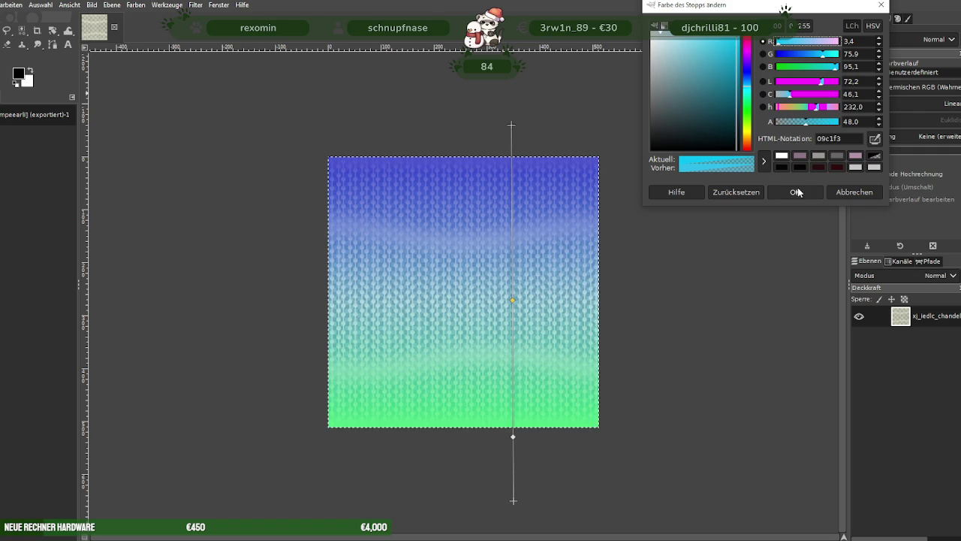
left_click(796, 192)
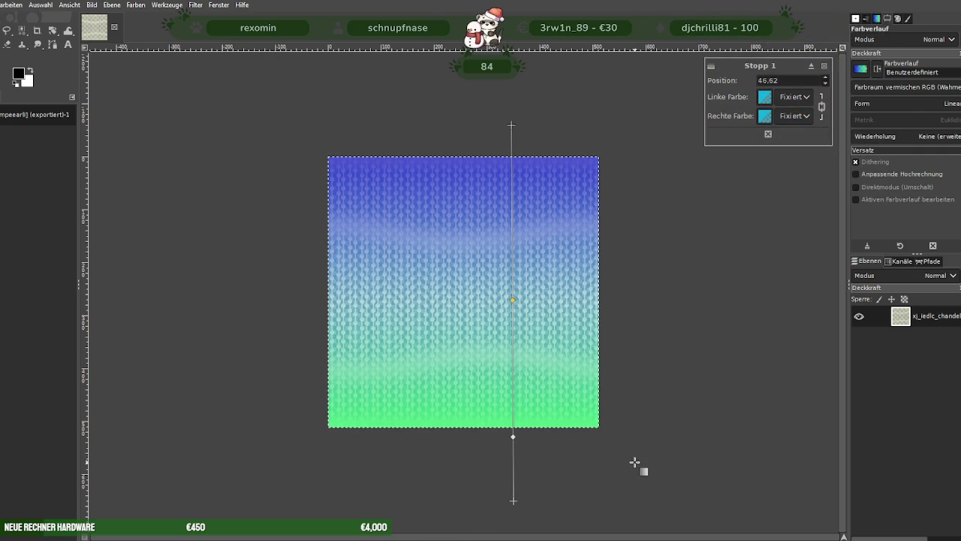
- Commit the blue-cyan-green gradient onto the knit texture layer
left_click(690, 420)
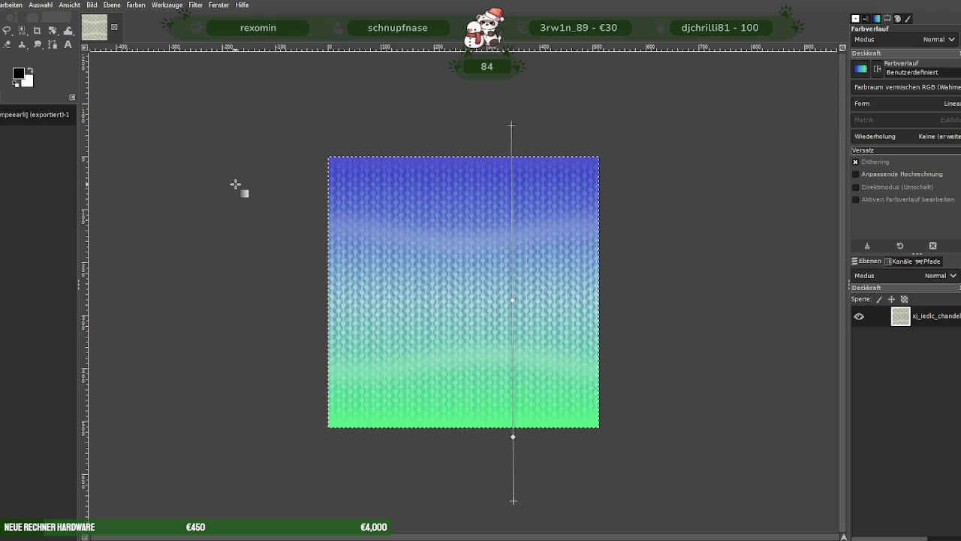
key("Return")
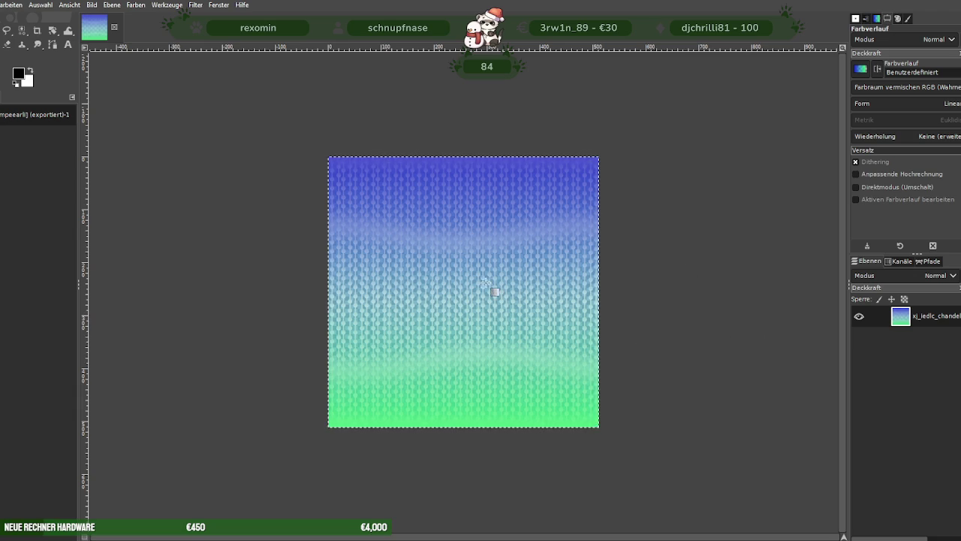
left_click(1, 4)
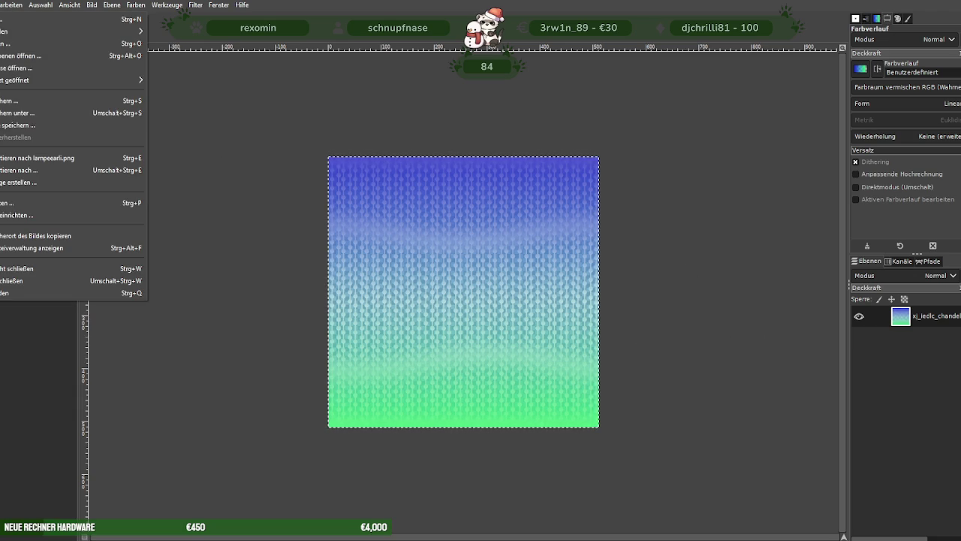
- Start Export As and browse from Volume (F:) into the ProjekteNEUF folder
left_click(30, 170)
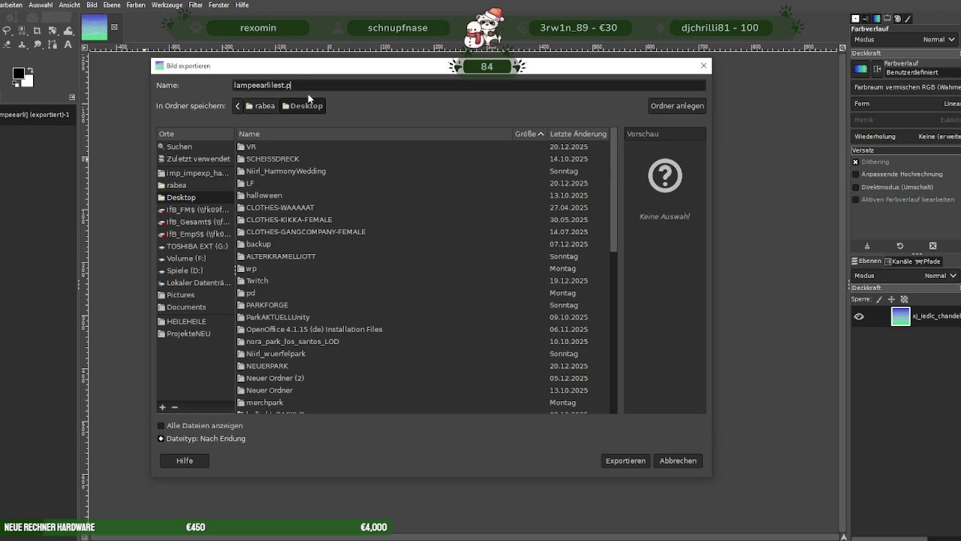
left_click(185, 258)
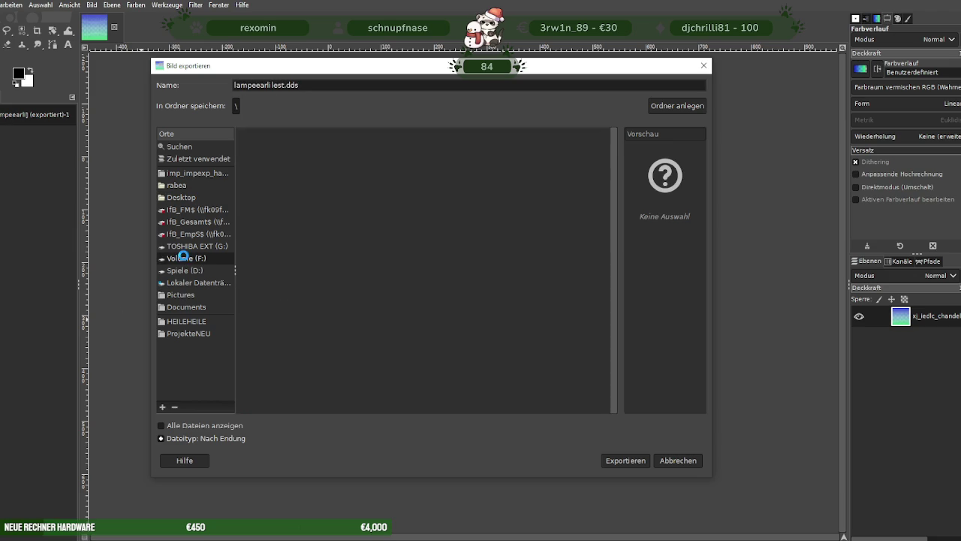
scroll(278, 256, "down", 5)
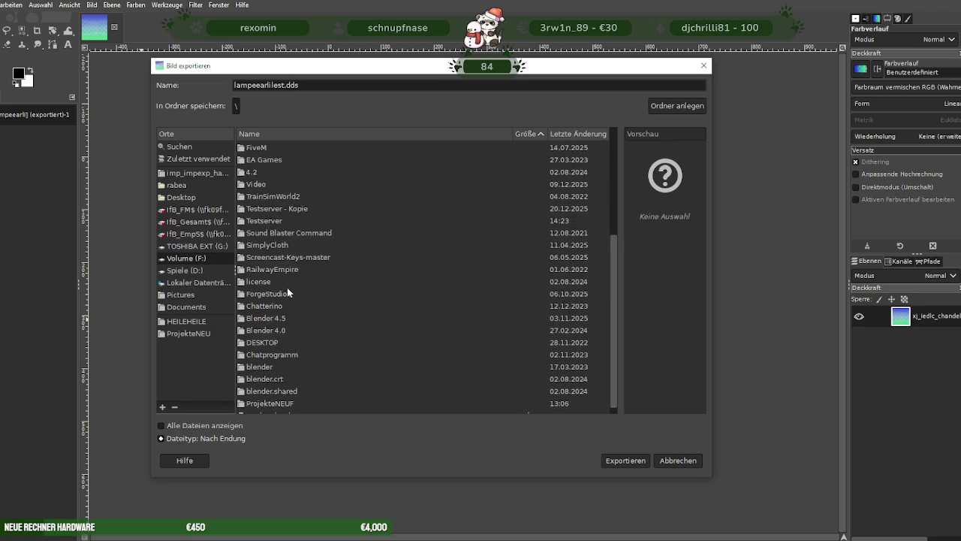
double_click(288, 395)
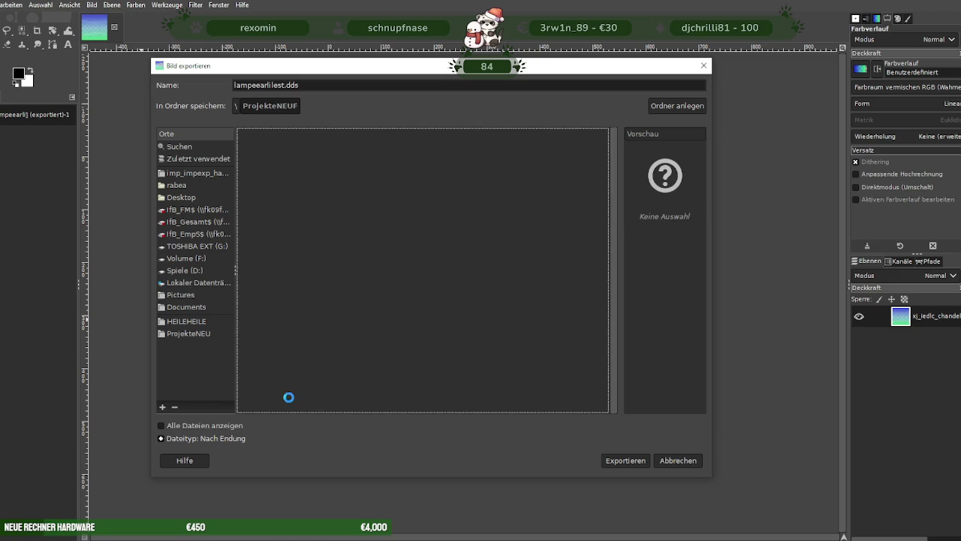
scroll(278, 232, "down", 3)
scroll(290, 248, "down", 3)
scroll(294, 256, "down", 3)
scroll(295, 258, "down", 2)
scroll(294, 257, "up", 3)
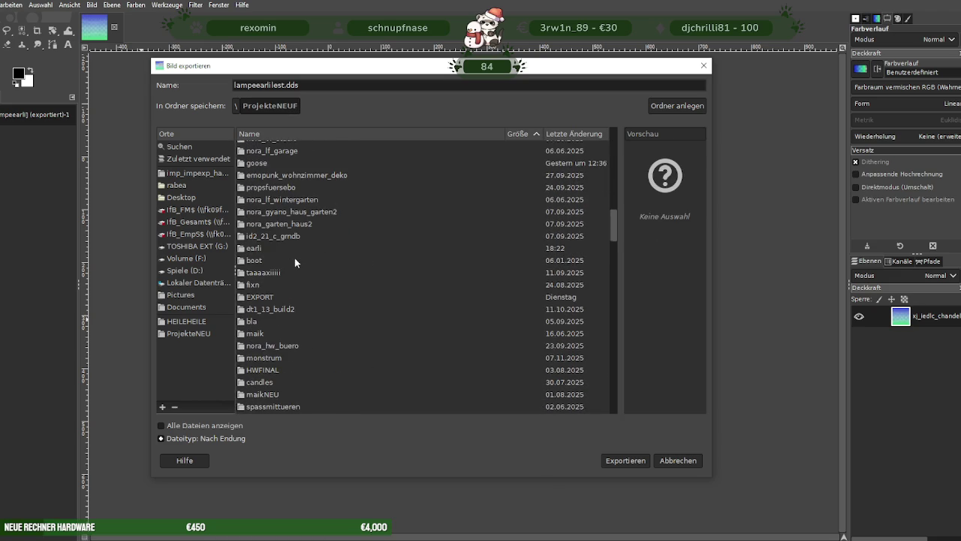
scroll(295, 258, "up", 4)
scroll(296, 252, "up", 4)
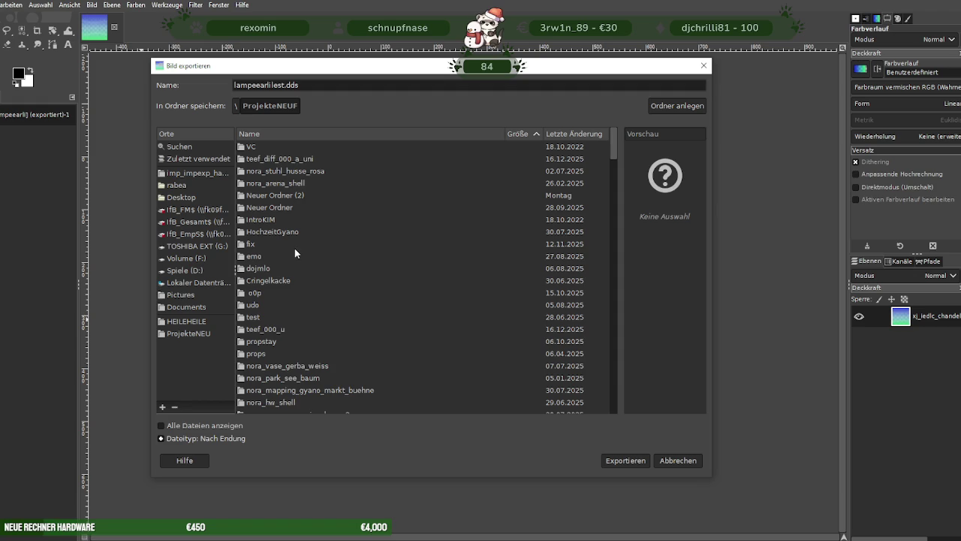
- Reopen ProjekteNEUF on Volume (F:) and reuse vehicle_generic_glassdirt.dds as the export name
left_click(160, 257)
scroll(319, 248, "down", 5)
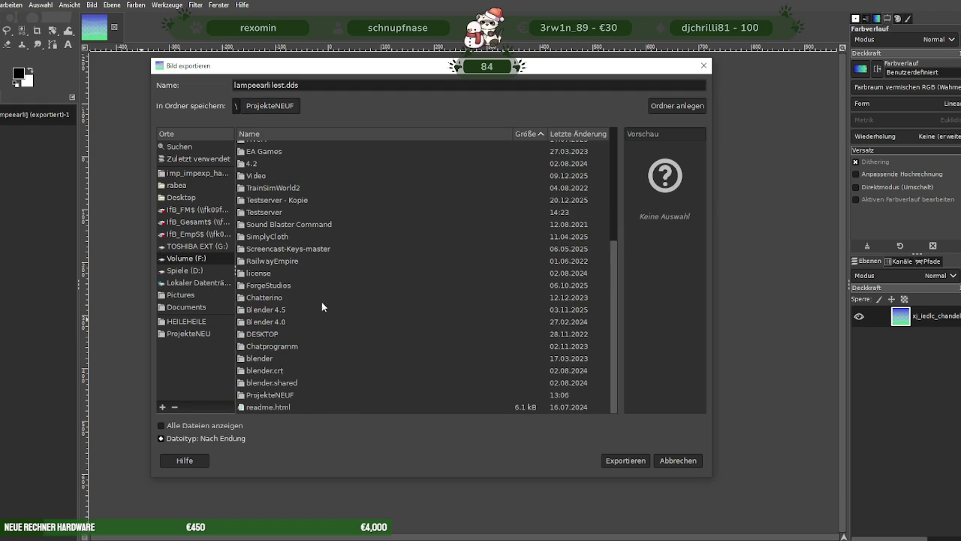
double_click(285, 395)
scroll(289, 210, "down", 2)
scroll(297, 240, "down", 5)
scroll(302, 263, "down", 5)
scroll(305, 268, "down", 5)
scroll(306, 266, "down", 5)
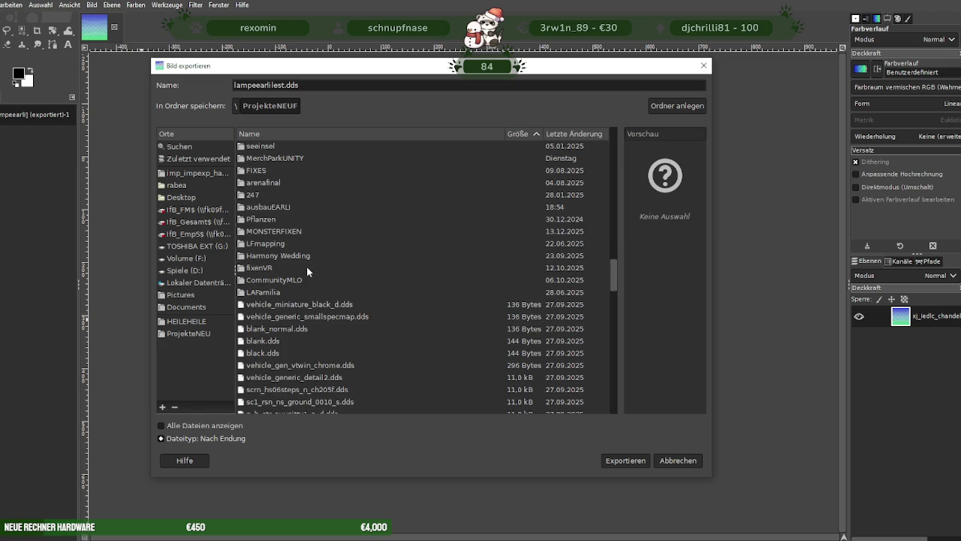
scroll(306, 266, "down", 5)
scroll(307, 267, "down", 5)
scroll(307, 267, "down", 5)
scroll(312, 267, "down", 3)
left_click(312, 266)
type("earl")
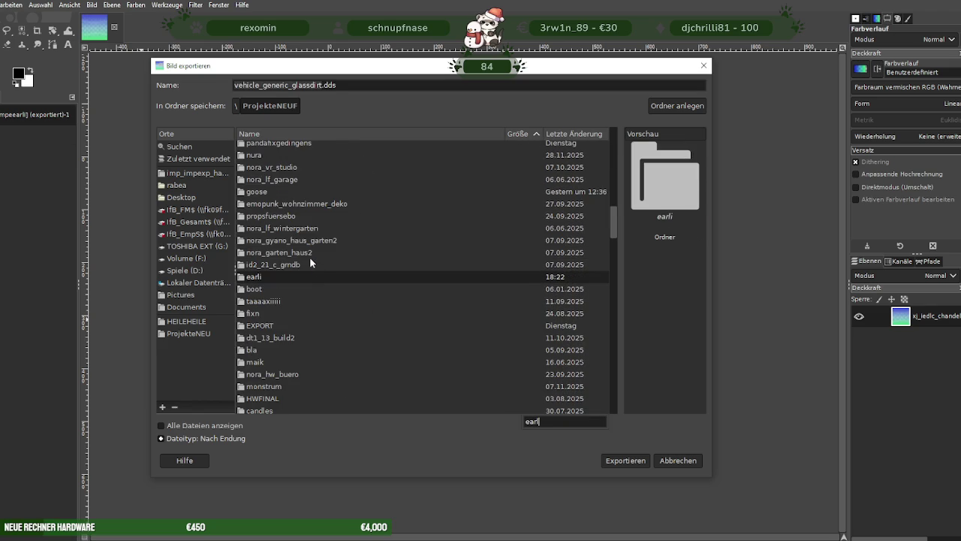
- Look through the nora_lf_wintergarten folder, then return to the Volume (F:) drive
left_click(295, 228)
scroll(294, 230, "up", 3)
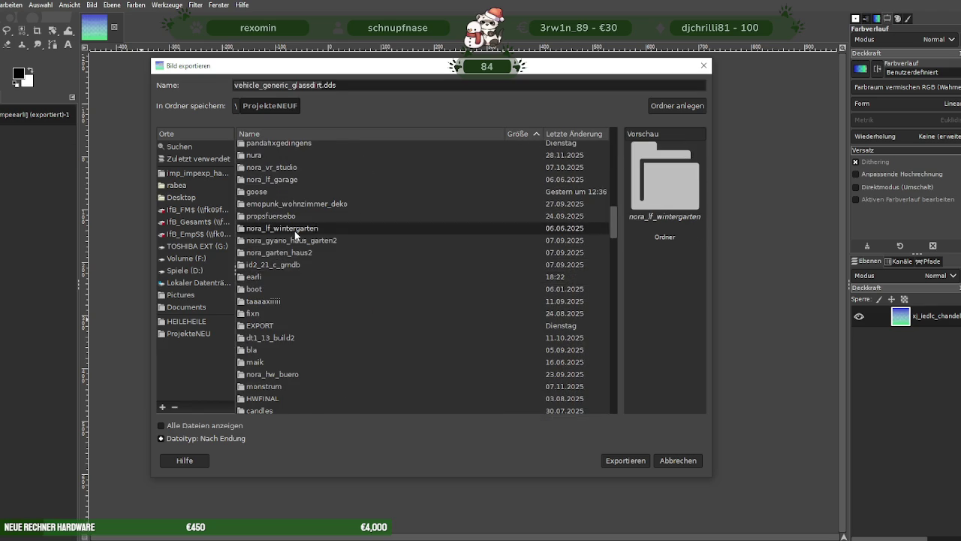
scroll(294, 230, "up", 3)
scroll(294, 230, "up", 3)
scroll(298, 243, "down", 8)
scroll(301, 248, "down", 5)
scroll(308, 260, "down", 5)
scroll(311, 263, "down", 5)
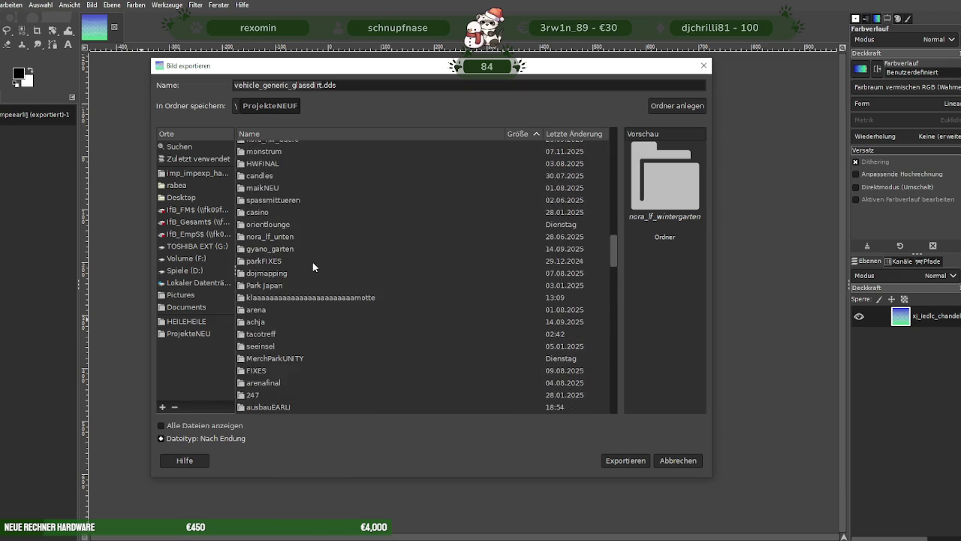
scroll(314, 268, "down", 5)
scroll(314, 268, "down", 2)
scroll(314, 268, "up", 3)
scroll(315, 270, "down", 10)
scroll(317, 285, "down", 5)
scroll(318, 291, "down", 5)
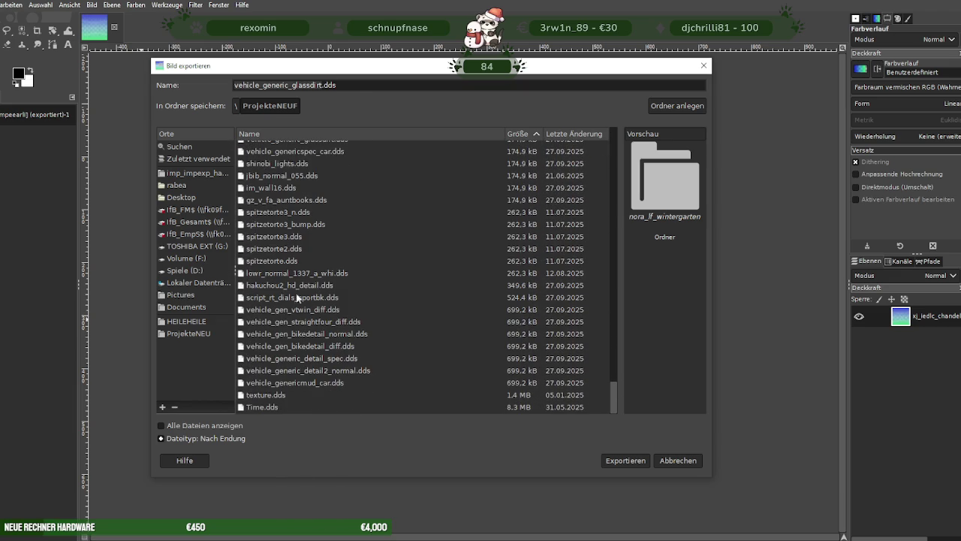
left_click(202, 262)
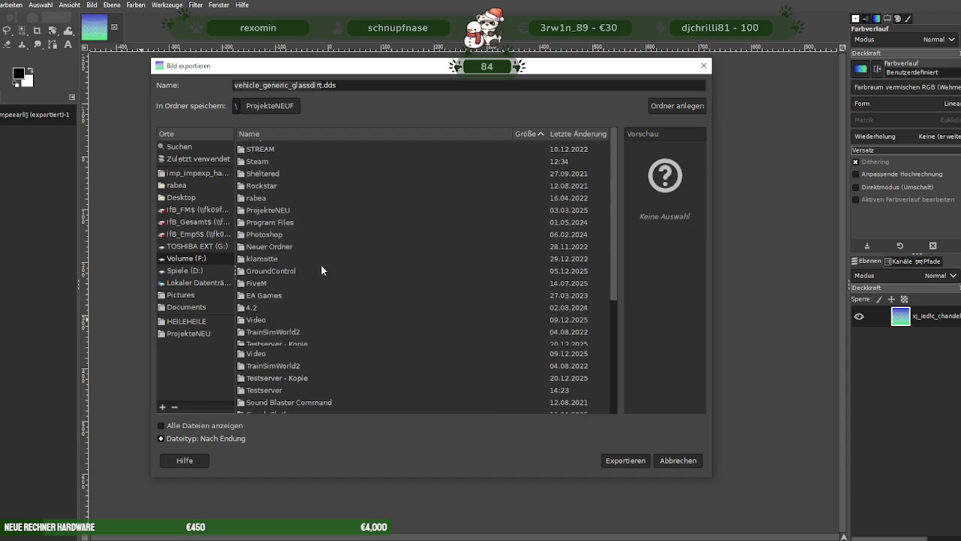
scroll(323, 271, "down", 5)
scroll(323, 272, "up", 2)
scroll(323, 272, "up", 3)
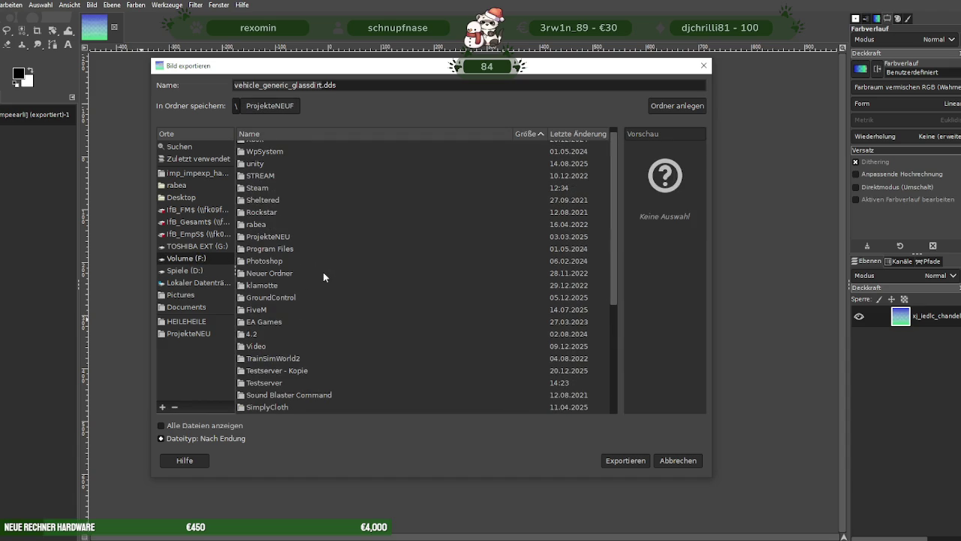
- Check ProjekteNEU, then reopen ProjekteNEUF, select the earli folder and highlight the file name
double_click(274, 237)
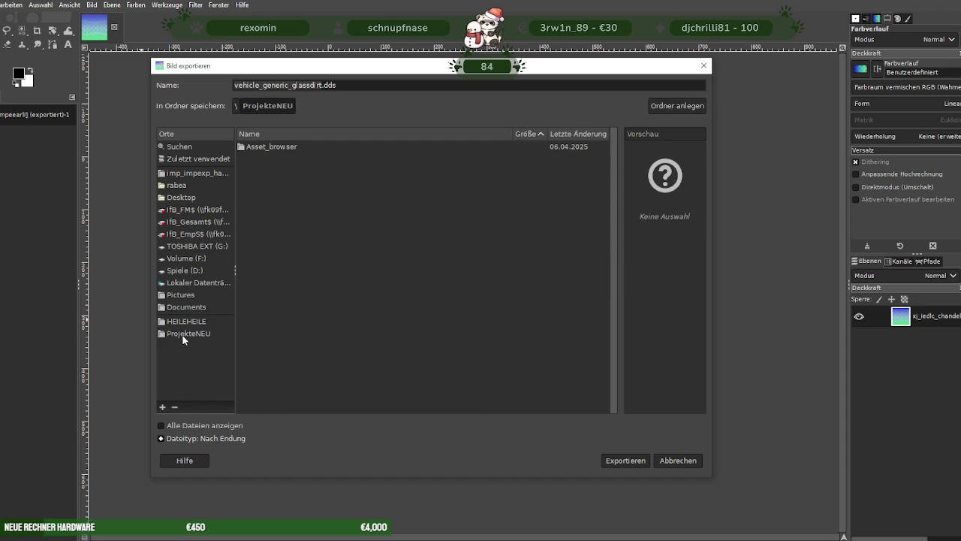
left_click(192, 259)
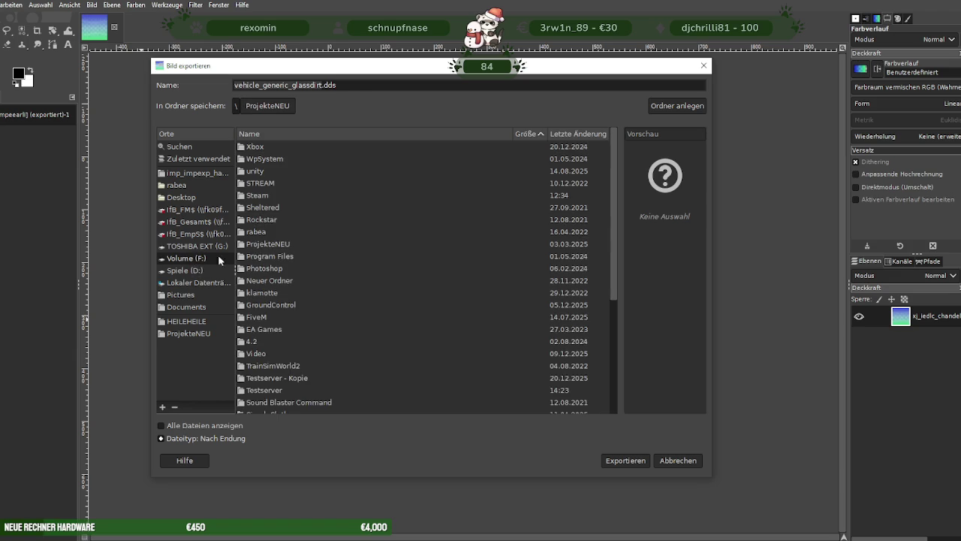
scroll(312, 251, "down", 5)
double_click(275, 396)
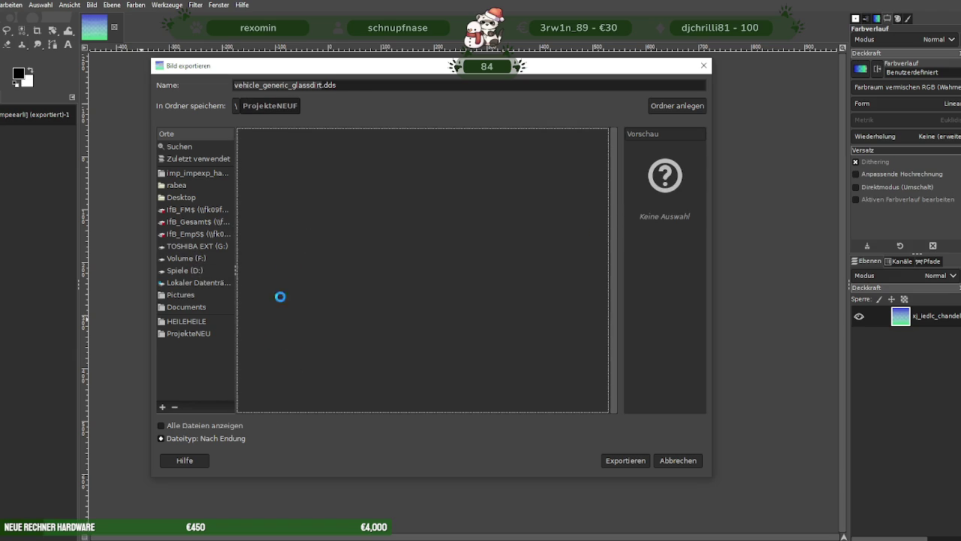
scroll(304, 199, "down", 3)
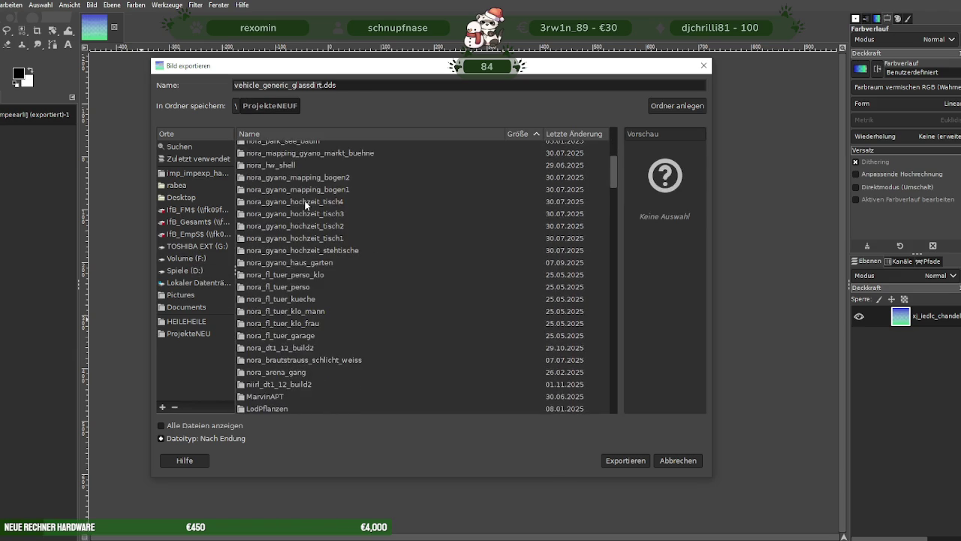
scroll(305, 203, "down", 3)
scroll(305, 202, "down", 2)
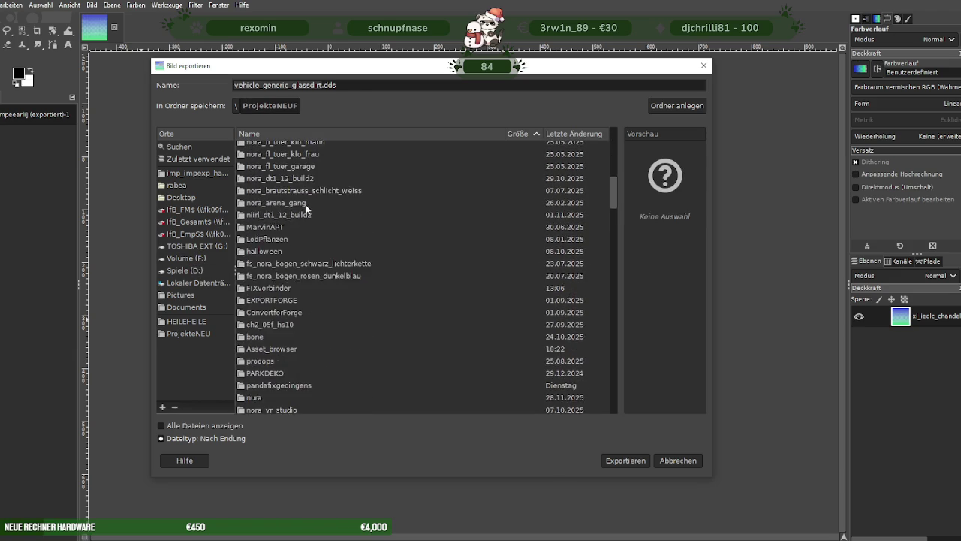
scroll(305, 202, "down", 1)
scroll(305, 204, "down", 2)
scroll(304, 204, "down", 3)
scroll(305, 204, "down", 1)
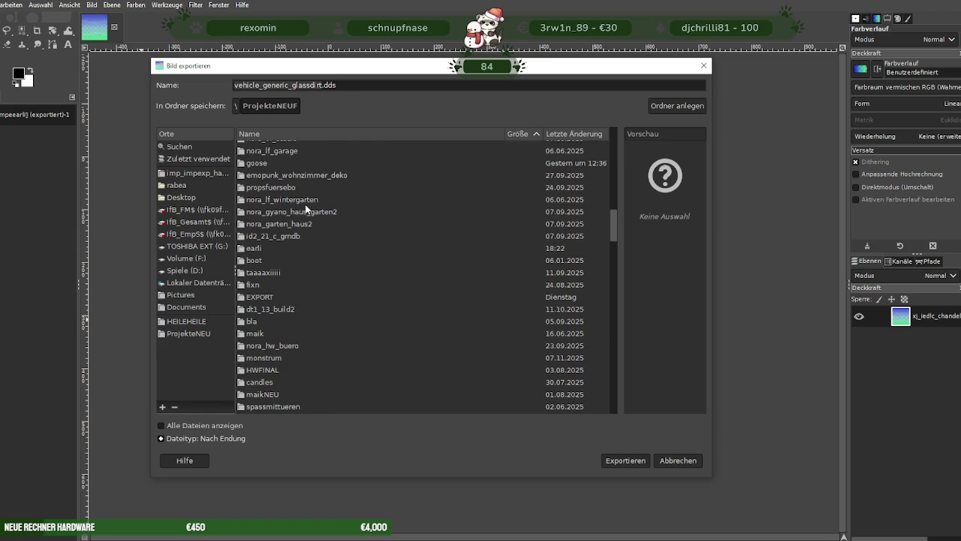
scroll(305, 209, "down", 1)
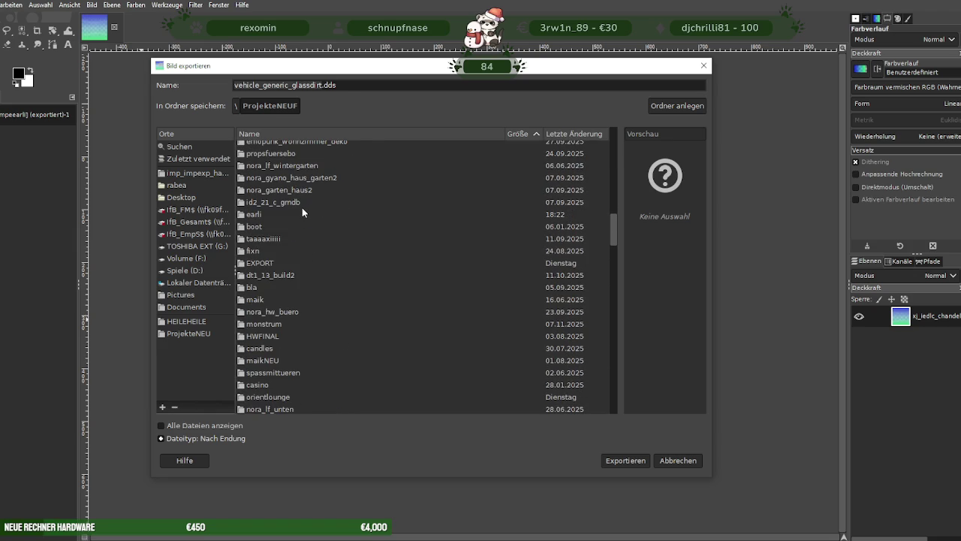
left_click(289, 214)
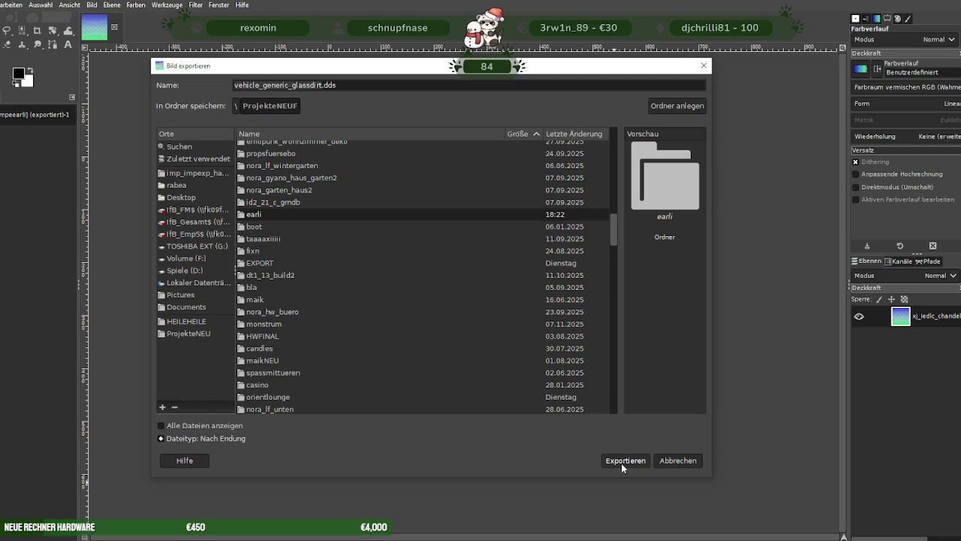
double_click(319, 85)
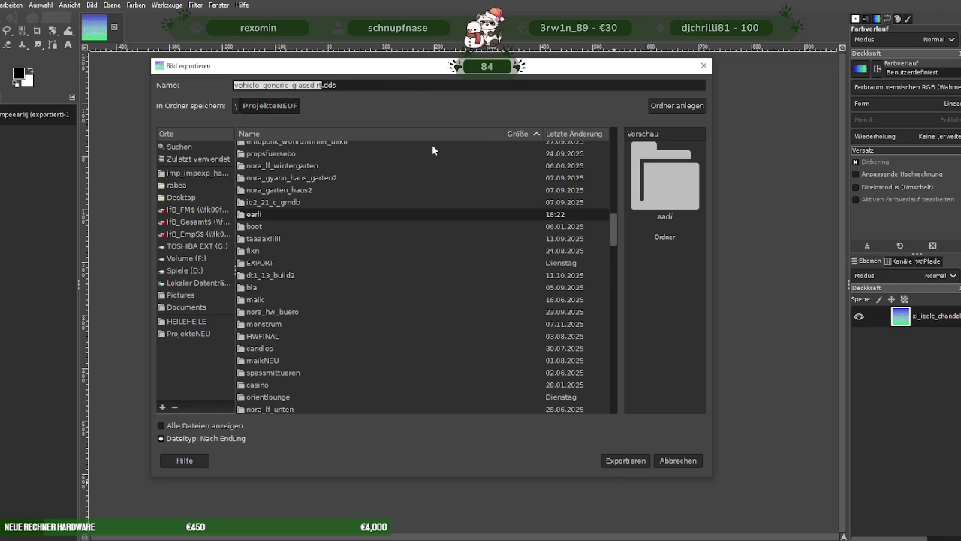
- Save the texture as lampeearli.dds inside the earli folder using BC3 / DXT5 compression
type("lampeearli")
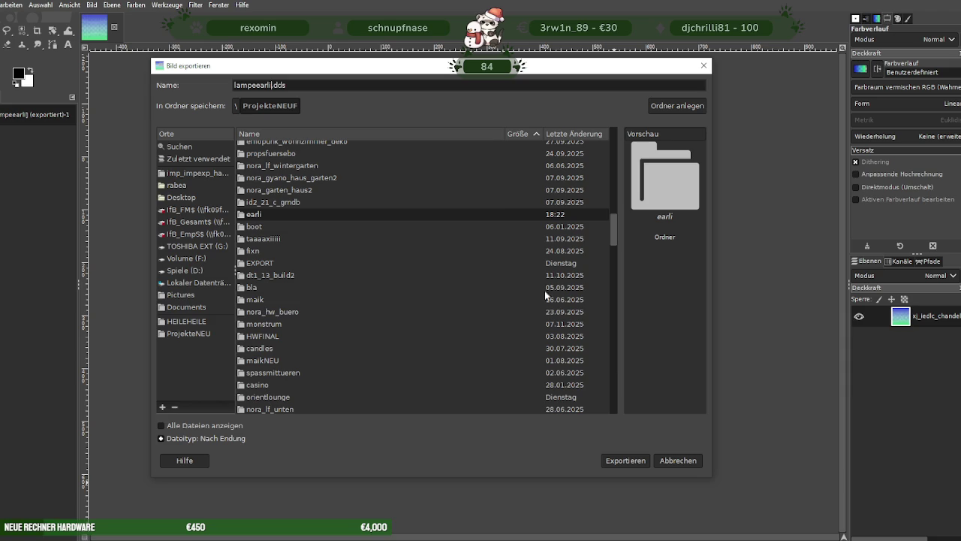
double_click(265, 215)
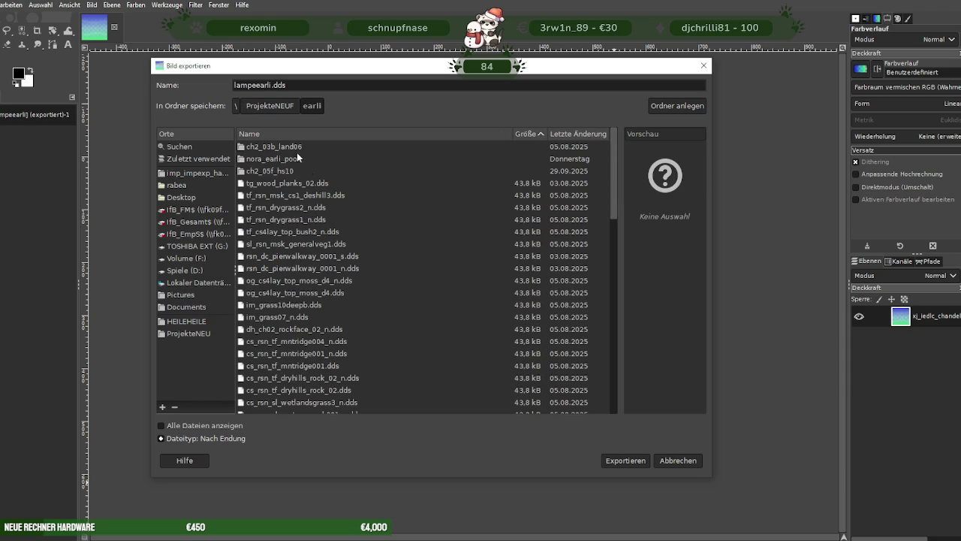
left_click(630, 461)
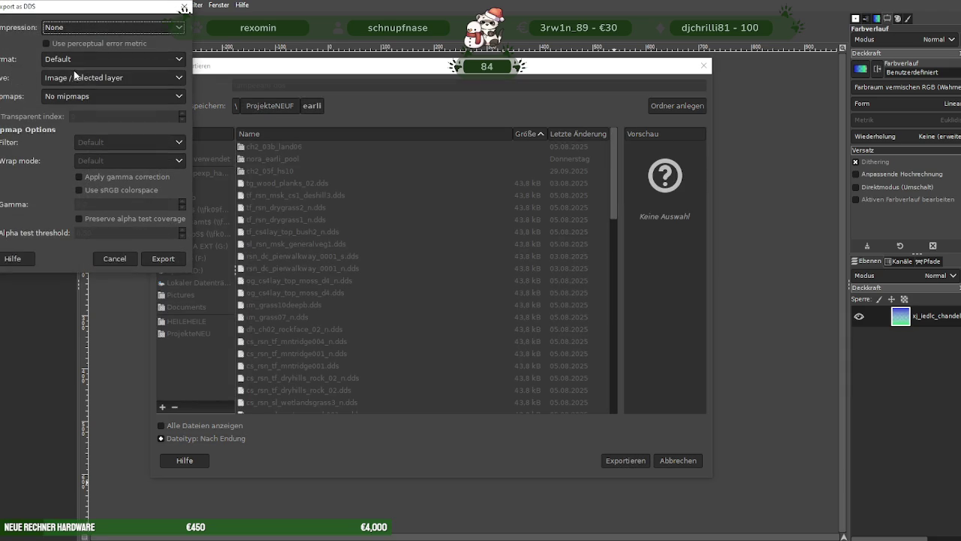
left_click(94, 30)
left_click(66, 79)
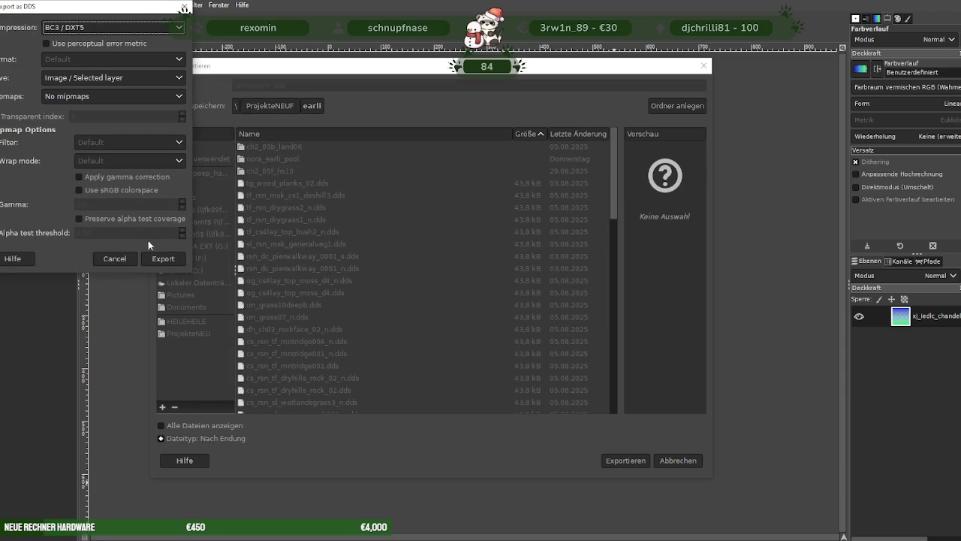
left_click(166, 261)
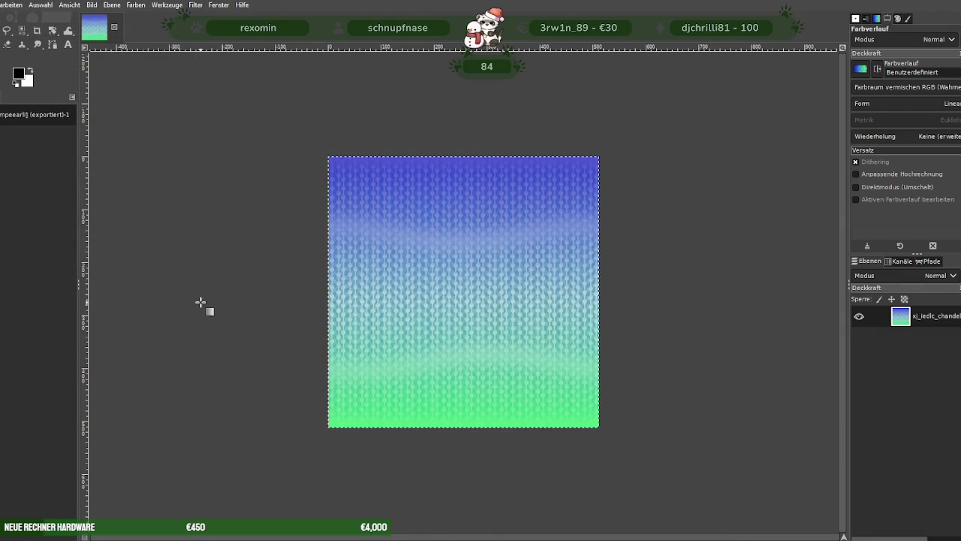
- Switch to Blender and zoom and orbit into the building to view the chandelier
key("alt+Tab")
scroll(396, 226, "up", 3)
scroll(375, 221, "up", 3)
scroll(356, 216, "up", 3)
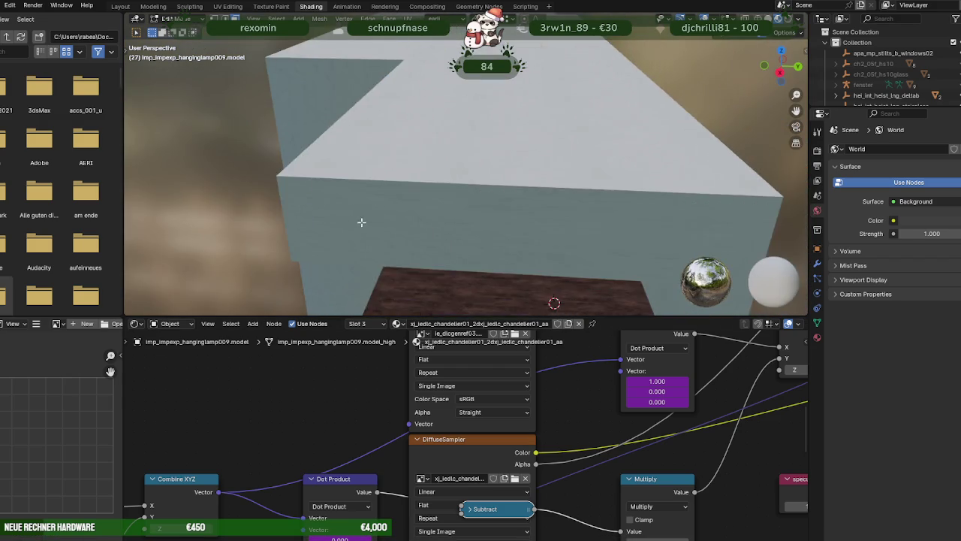
scroll(299, 209, "up", 3)
scroll(299, 209, "down", 3)
scroll(428, 208, "down", 3)
scroll(493, 218, "down", 3)
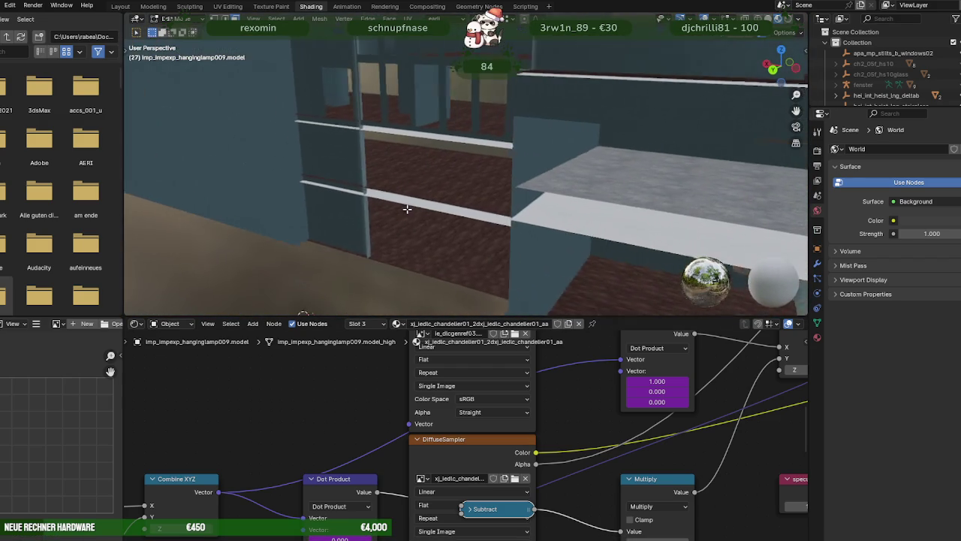
scroll(516, 221, "down", 3)
left_click_drag(516, 221, 426, 215)
scroll(422, 195, "up", 3)
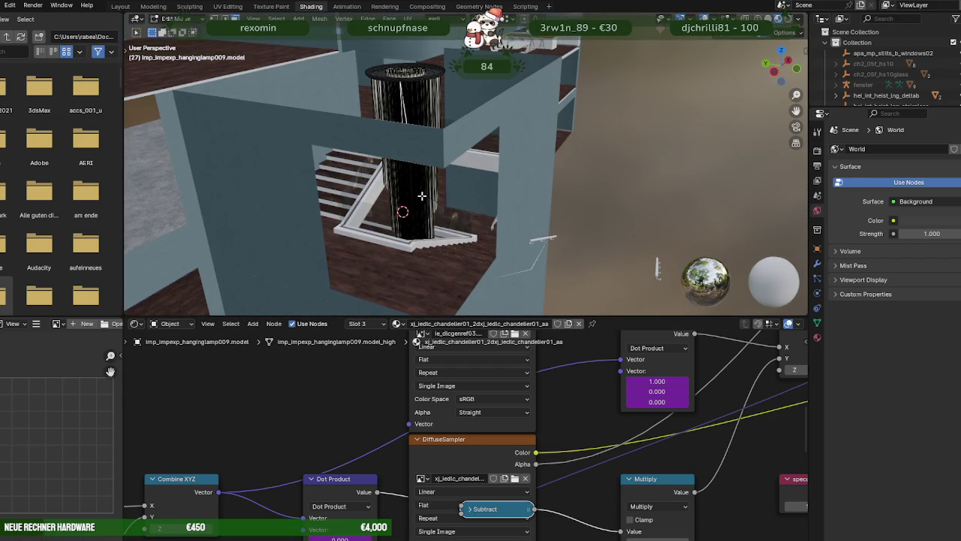
scroll(474, 410, "up", 1)
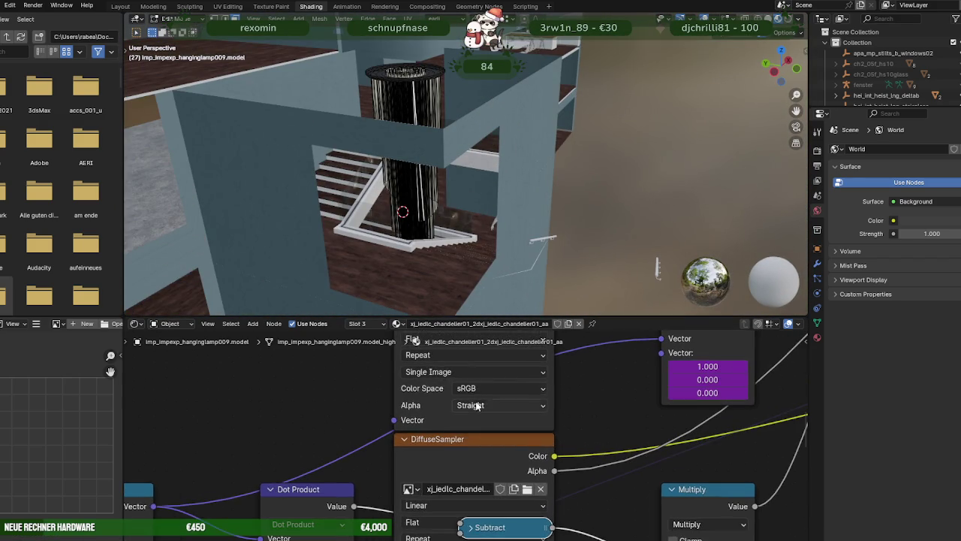
scroll(477, 424, "up", 1)
scroll(482, 445, "up", 1)
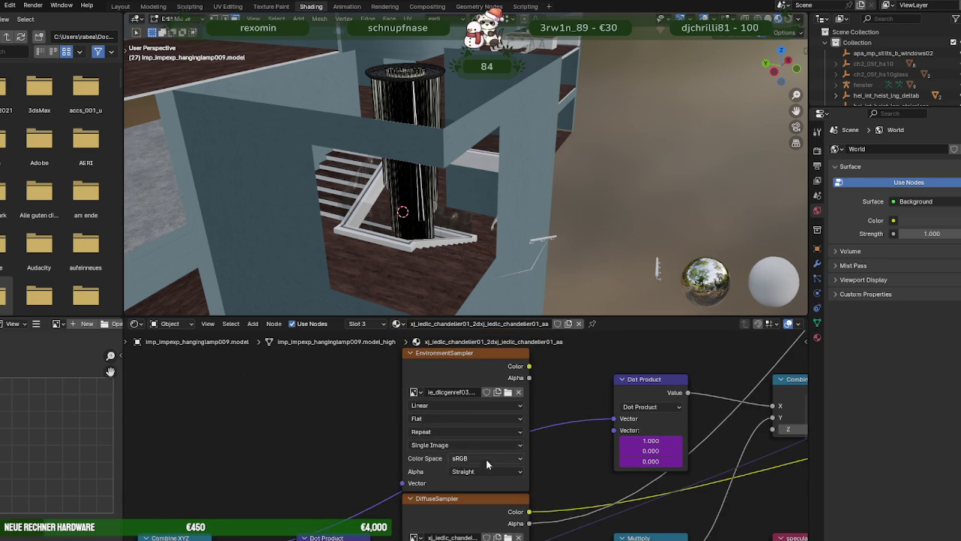
scroll(486, 457, "down", 1)
- Load lampeearli.dds from ProjekteNEUF\earli into the DiffuseSampler image node
left_click(508, 481)
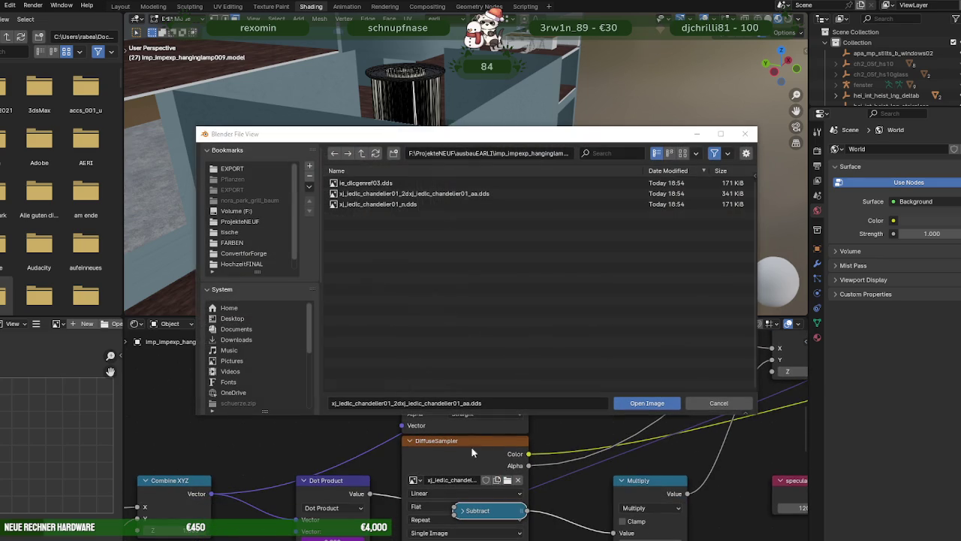
left_click(361, 154)
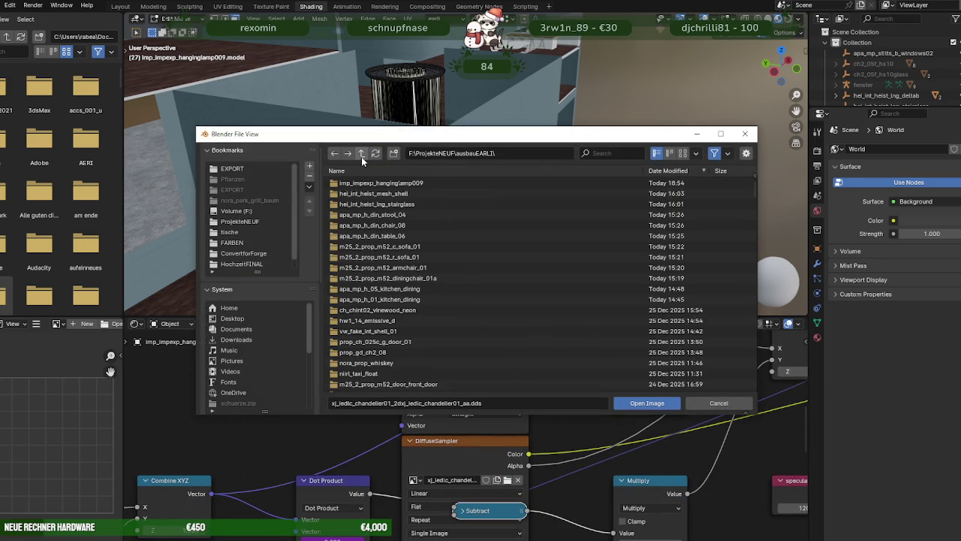
left_click(360, 154)
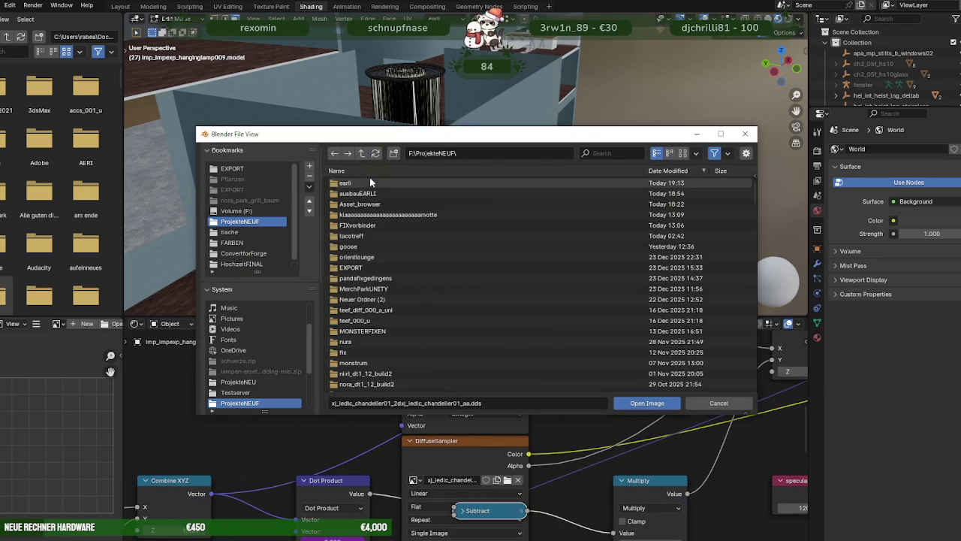
double_click(362, 180)
double_click(366, 216)
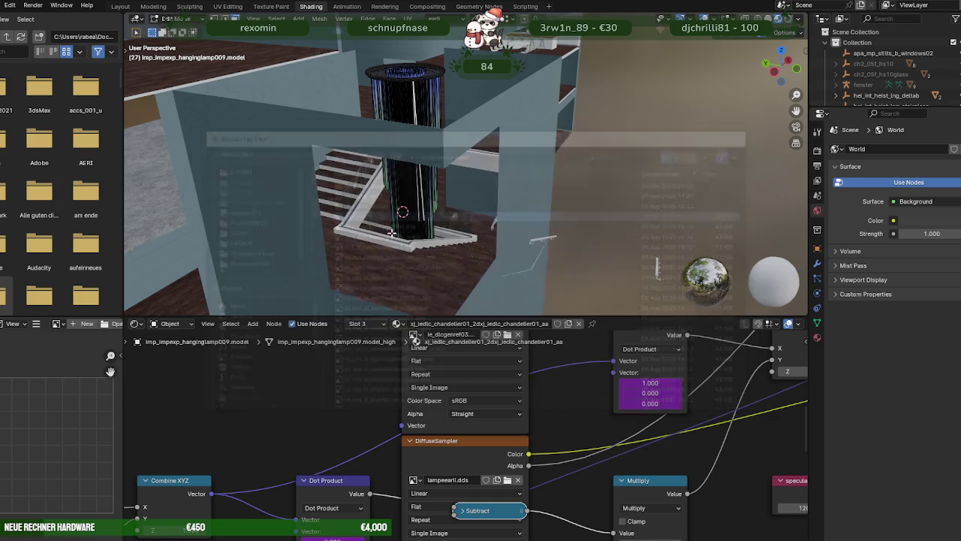
scroll(429, 182, "up", 3)
scroll(396, 178, "up", 3)
key("Tab")
scroll(396, 178, "down", 5)
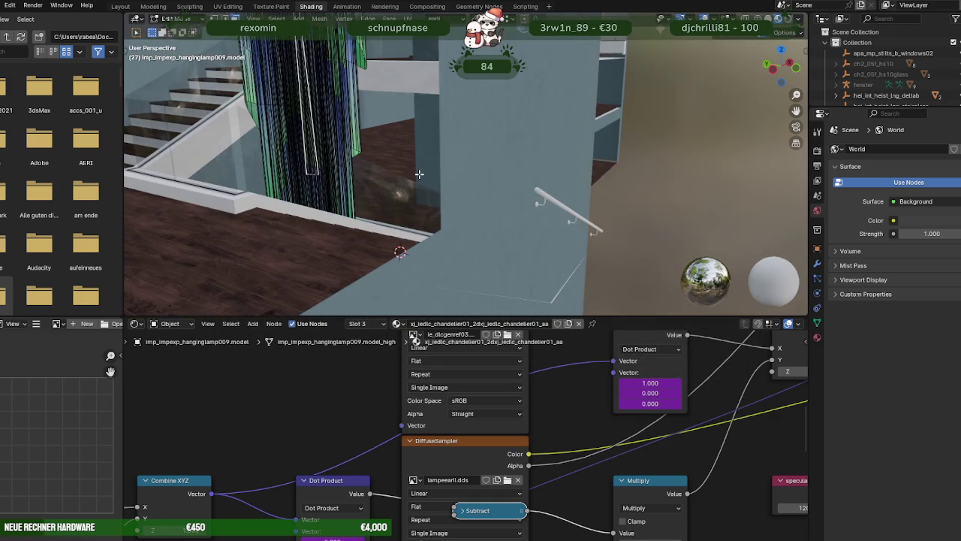
- Zoom around the lamp to inspect its blue-green knit texture, then drag the outliner taller
scroll(403, 173, "up", 2)
scroll(403, 174, "down", 3)
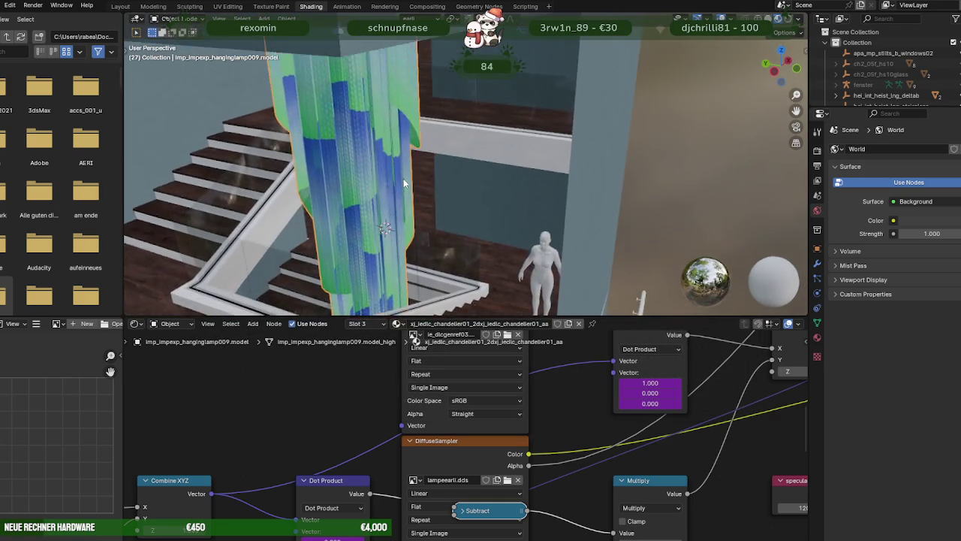
scroll(404, 181, "down", 3)
scroll(405, 189, "down", 3)
scroll(404, 192, "down", 3)
scroll(402, 193, "up", 5)
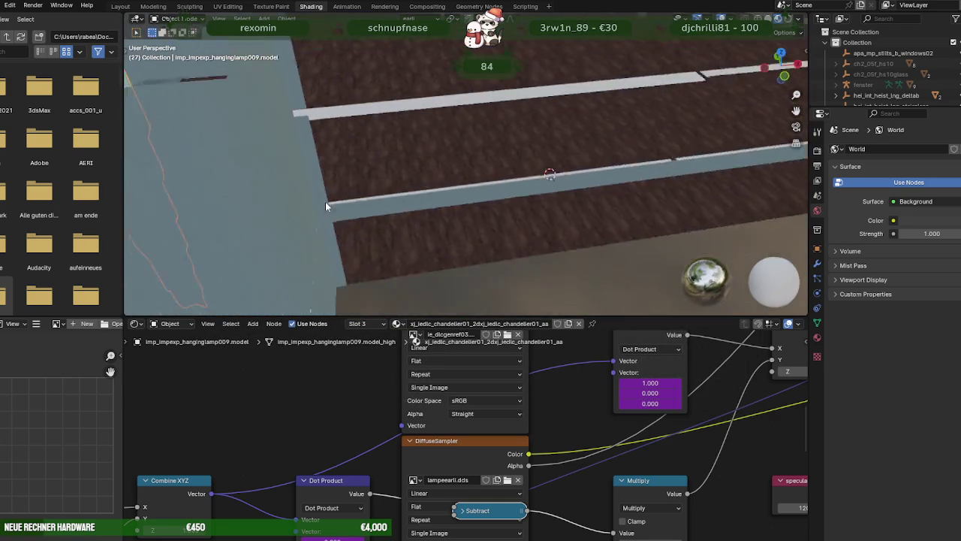
scroll(474, 271, "down", 5)
scroll(425, 240, "down", 2)
scroll(425, 240, "up", 5)
scroll(367, 172, "up", 5)
scroll(338, 152, "up", 5)
scroll(402, 156, "up", 3)
scroll(405, 168, "up", 3)
scroll(456, 156, "up", 3)
scroll(441, 155, "up", 3)
scroll(488, 201, "up", 3)
scroll(487, 200, "down", 3)
scroll(434, 156, "down", 3)
scroll(451, 173, "down", 3)
scroll(470, 194, "down", 3)
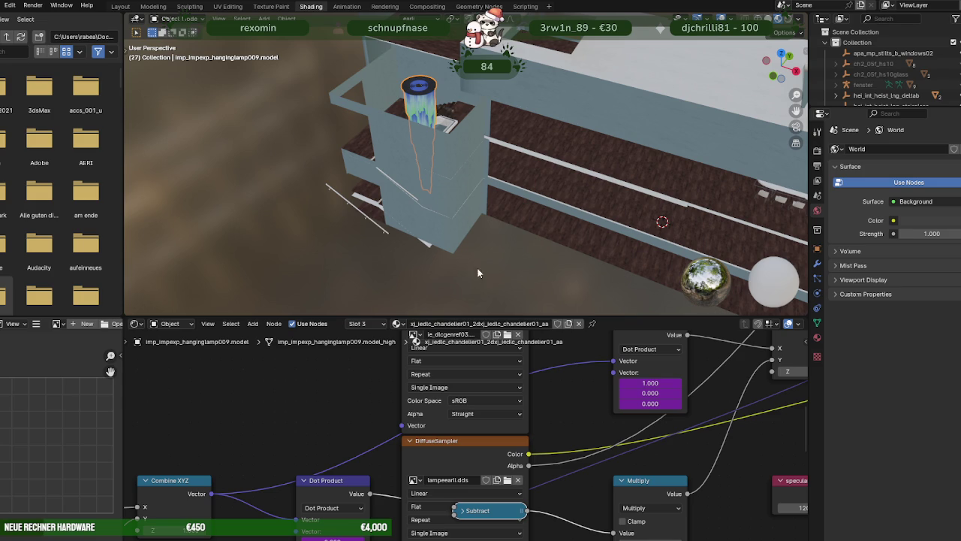
left_click_drag(856, 106, 856, 327)
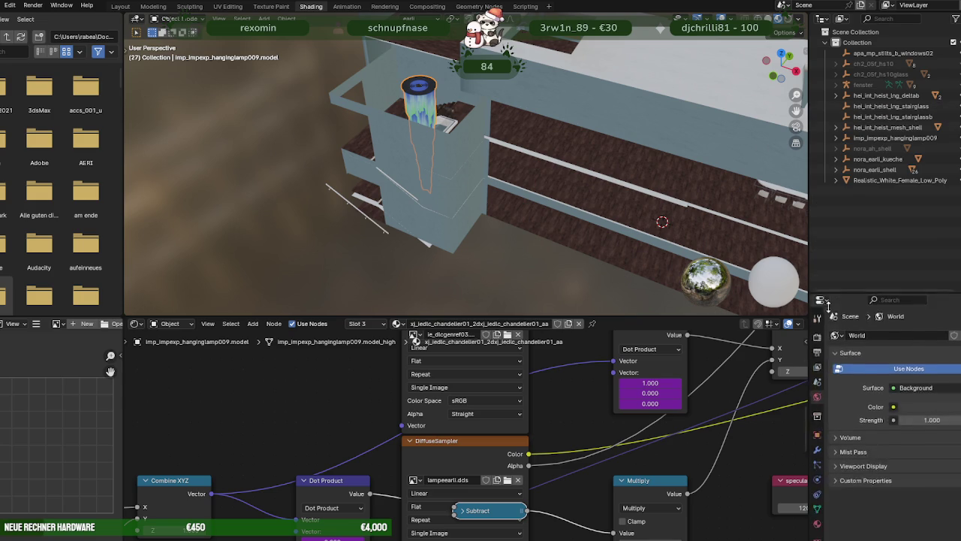
- Switch to the Layout workspace and orbit down onto the hanging lamp above the stairs
left_click(120, 6)
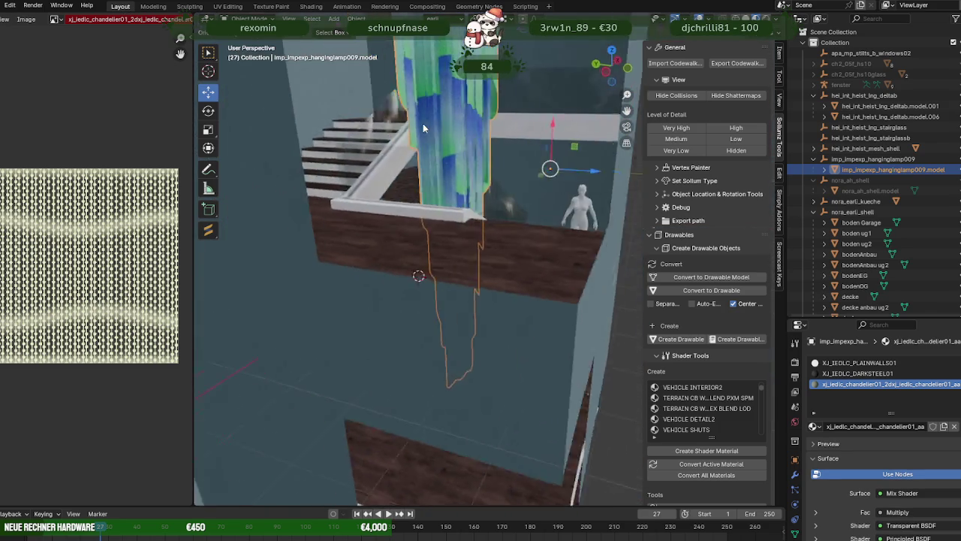
mouse_move(423, 129)
left_mouse_down()
mouse_move(509, 156)
mouse_move(514, 169)
mouse_move(504, 183)
mouse_move(377, 120)
mouse_move(464, 185)
mouse_move(425, 198)
mouse_move(414, 184)
mouse_move(425, 185)
left_mouse_up()
scroll(377, 120, "up", 5)
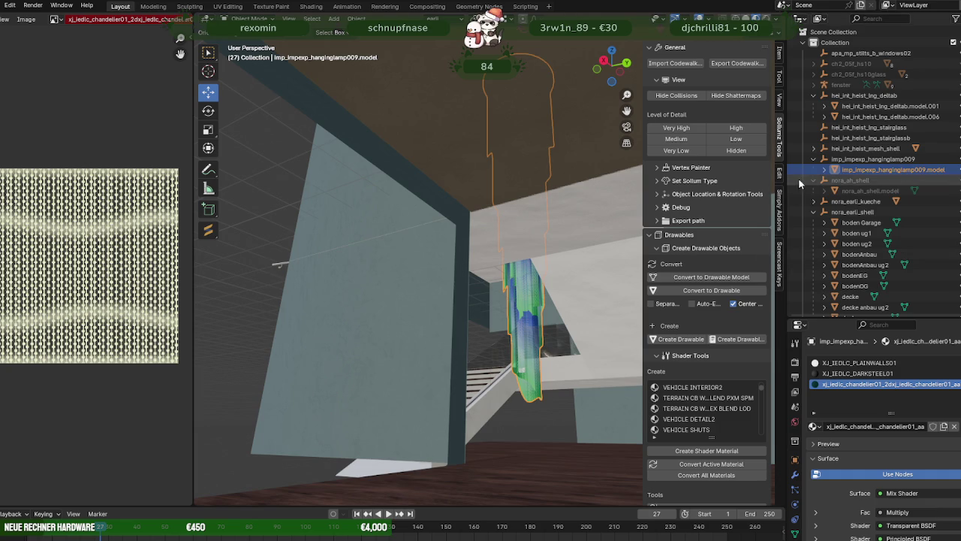
scroll(710, 421, "down", 2)
scroll(714, 435, "down", 2)
scroll(717, 447, "down", 3)
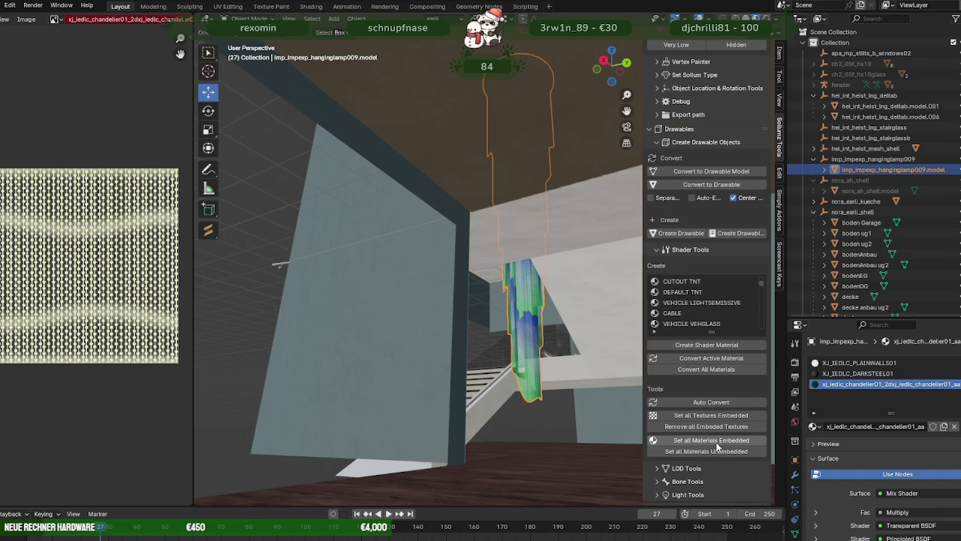
- Collapse and select the imp_impexp_hanginglamp009 collection in the Outliner for export
left_click(814, 160)
left_click(847, 160)
scroll(730, 122, "up", 3)
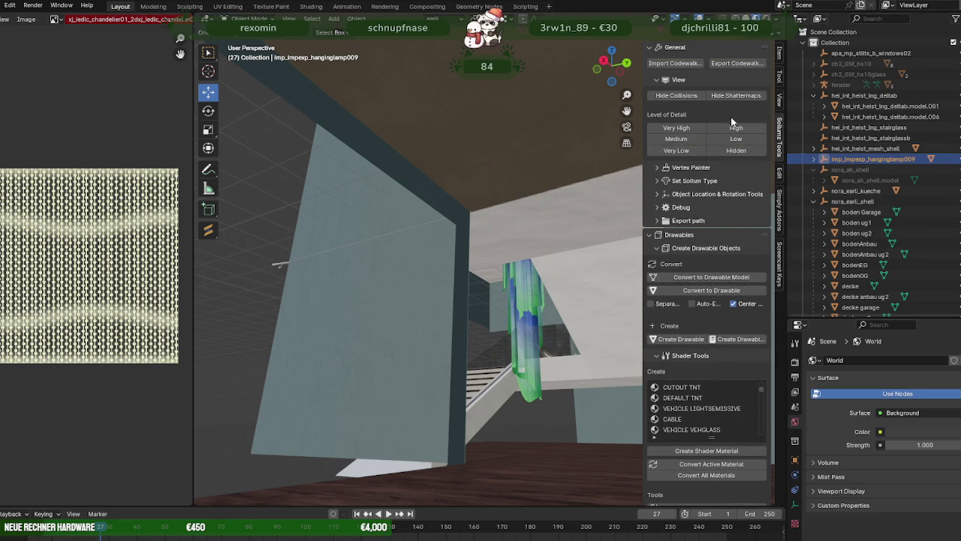
left_click(737, 63)
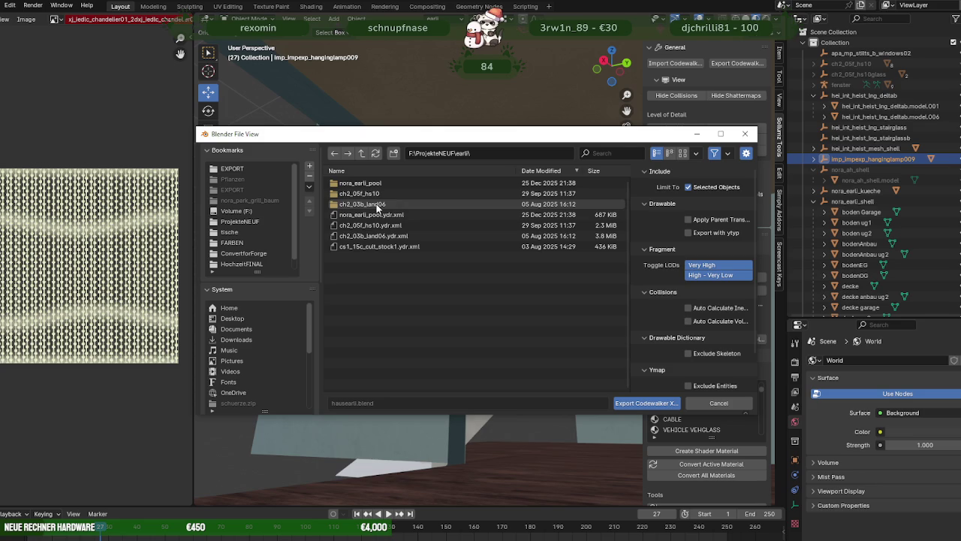
- Export the lamp as CodeWalker XML into ProjekteNEUF\EXPORT\hausearli and bring up CodeWalker
left_click(240, 222)
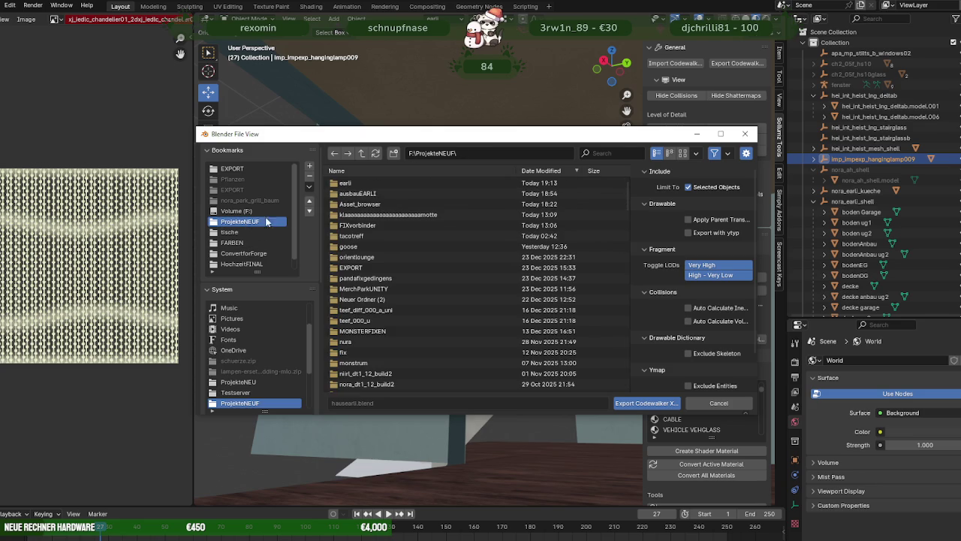
double_click(350, 267)
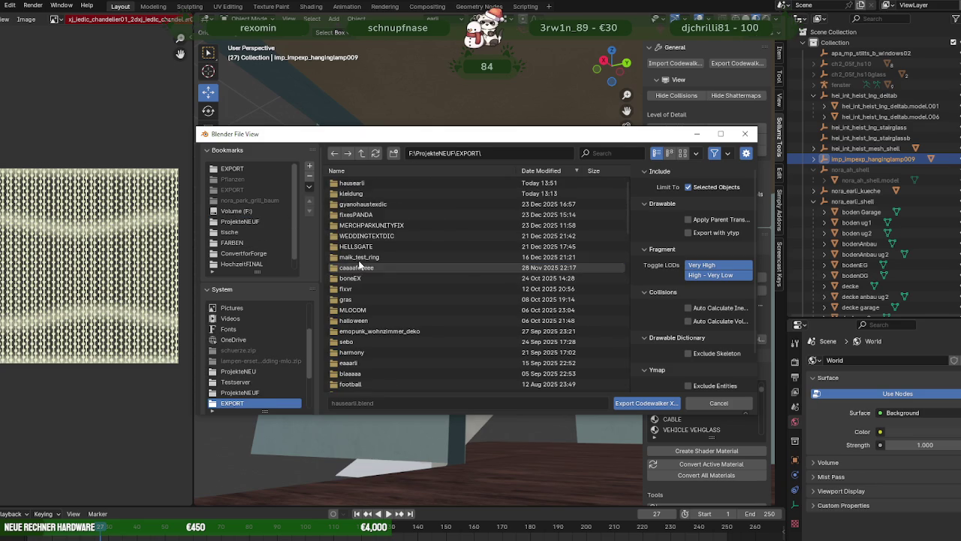
double_click(353, 183)
left_click(646, 403)
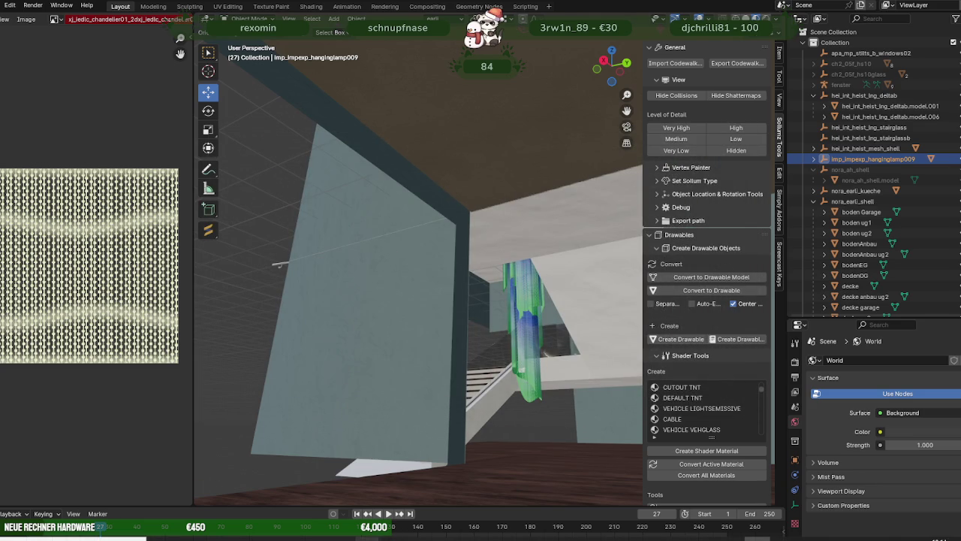
left_click(296, 488)
- Navigate up the CodeWalker archive tree to the mods folder
scroll(197, 242, "up", 5)
scroll(273, 278, "up", 5)
scroll(243, 297, "up", 3)
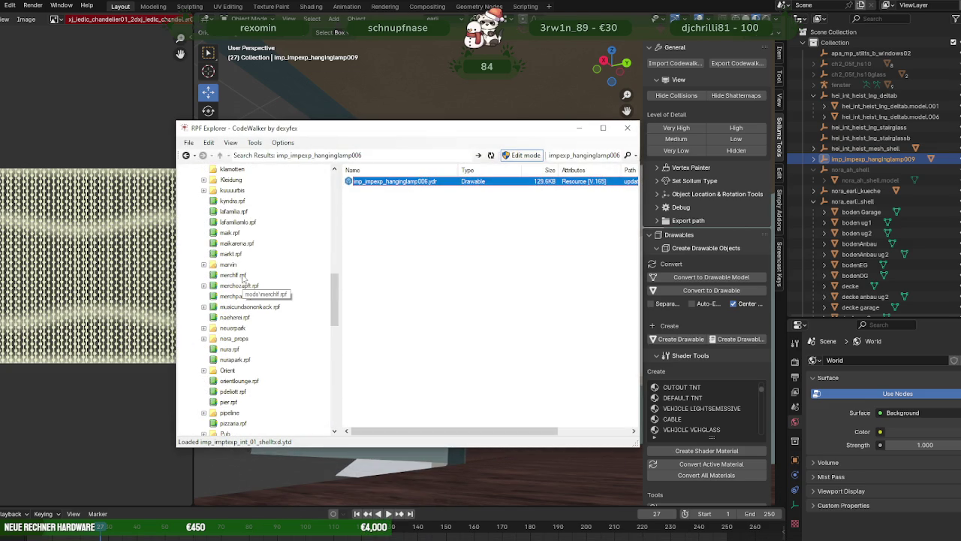
scroll(243, 278, "up", 5)
scroll(243, 278, "up", 5)
scroll(244, 278, "up", 5)
scroll(244, 278, "up", 5)
scroll(242, 278, "up", 3)
left_click(272, 214)
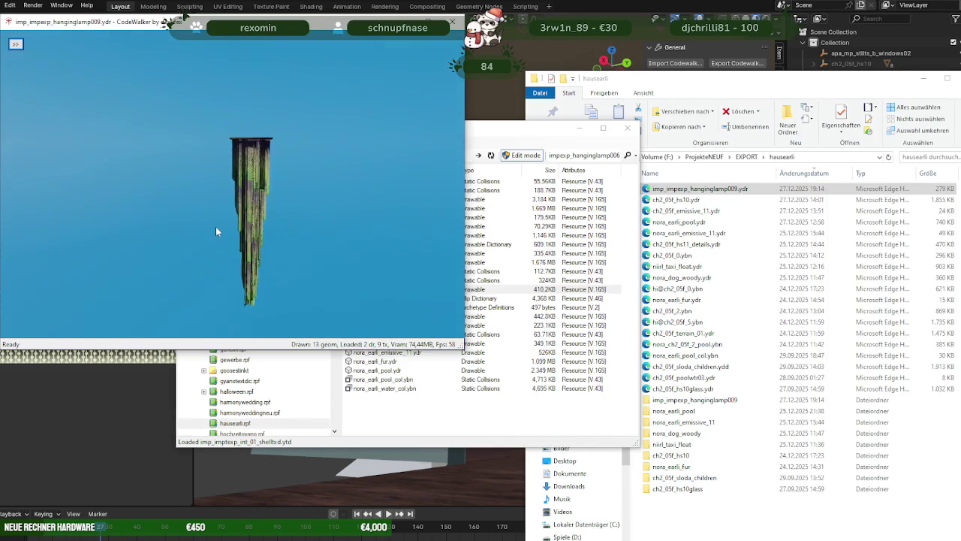
- Zoom and orbit around the imp_impexp_hanginglamp009 lamp to inspect its texture, then undo GIMP's gradient
mouse_move(216, 232)
left_mouse_down()
mouse_move(311, 232)
mouse_move(191, 255)
mouse_move(267, 284)
mouse_move(384, 265)
mouse_move(398, 254)
mouse_move(217, 169)
mouse_move(169, 214)
mouse_move(268, 215)
mouse_move(180, 178)
mouse_move(166, 156)
mouse_move(196, 147)
mouse_move(292, 199)
mouse_move(260, 244)
mouse_move(194, 262)
mouse_move(250, 308)
left_mouse_up()
scroll(207, 269, "up", 3)
mouse_move(266, 272)
left_mouse_down()
mouse_move(277, 189)
mouse_move(338, 182)
mouse_move(234, 194)
left_mouse_up()
scroll(247, 160, "down", 3)
scroll(273, 163, "down", 3)
scroll(291, 159, "down", 2)
scroll(348, 192, "up", 2)
mouse_move(129, 191)
left_mouse_down()
mouse_move(345, 187)
mouse_move(343, 207)
mouse_move(269, 212)
left_mouse_up()
scroll(308, 201, "down", 3)
scroll(308, 203, "down", 2)
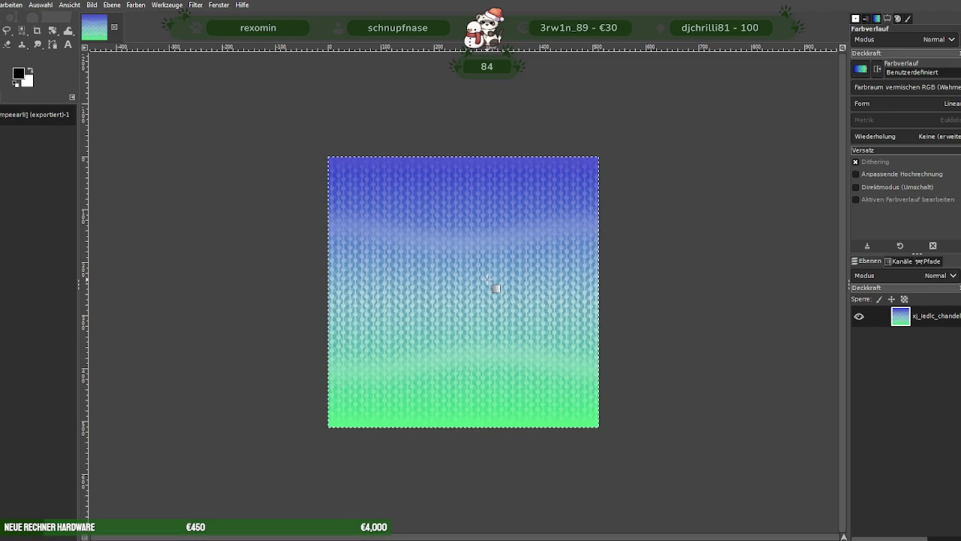
key("ctrl+z")
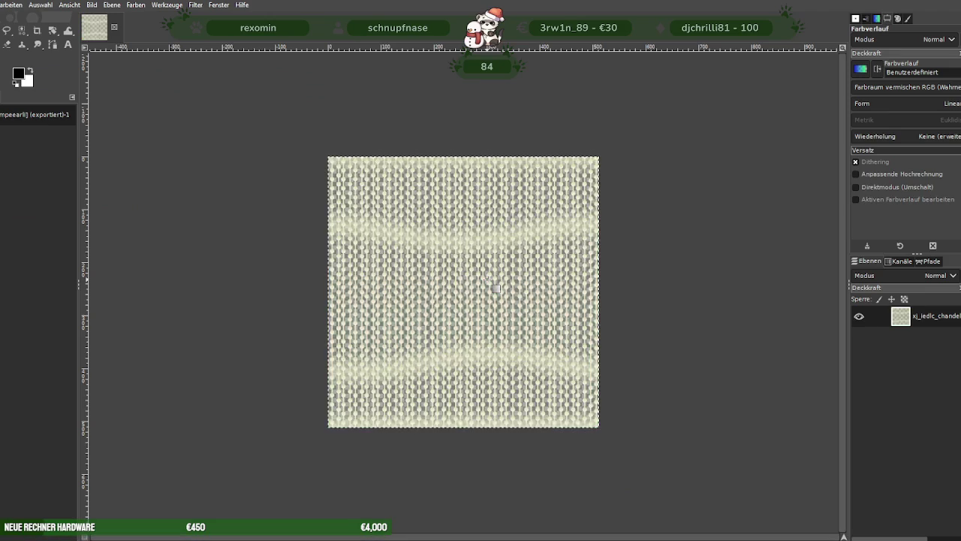
- Restore the knit texture and draw a new vertical gradient from its top edge downward
key("Delete")
key("ctrl+z")
left_click(461, 105)
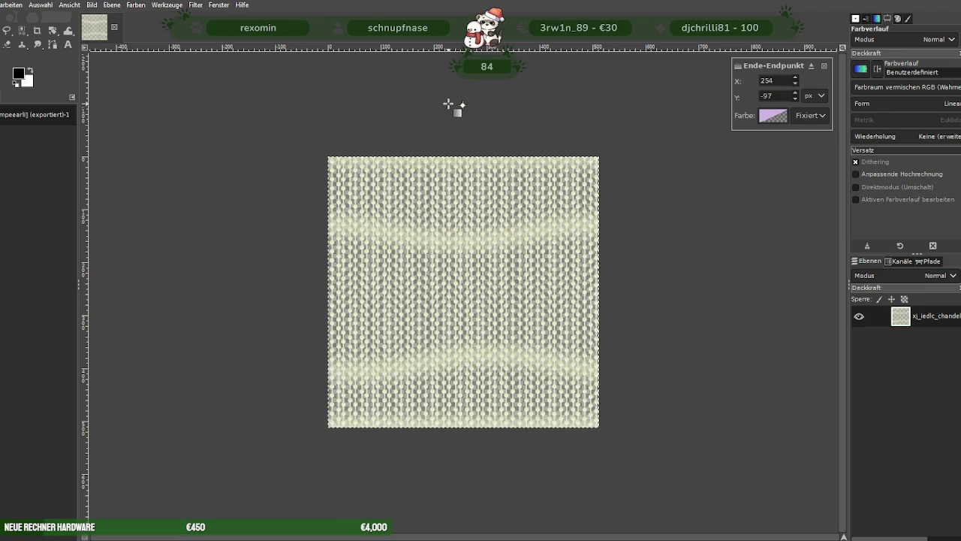
left_click_drag(461, 105, 465, 480)
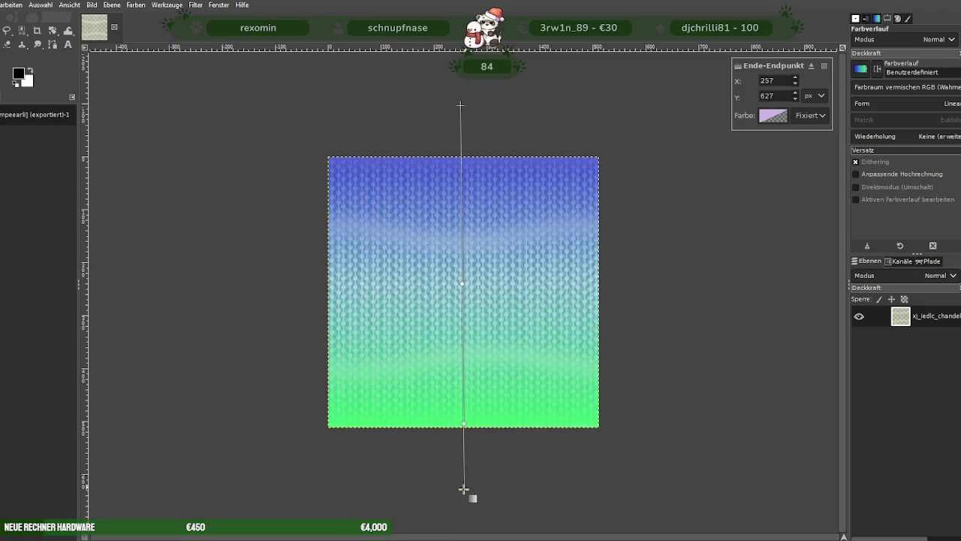
left_click_drag(465, 481, 462, 427)
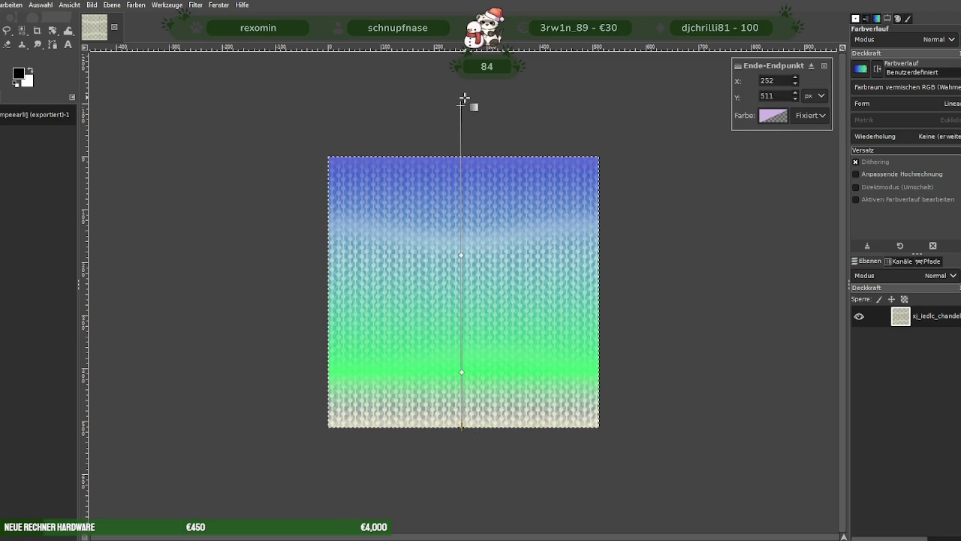
left_click_drag(462, 99, 462, 155)
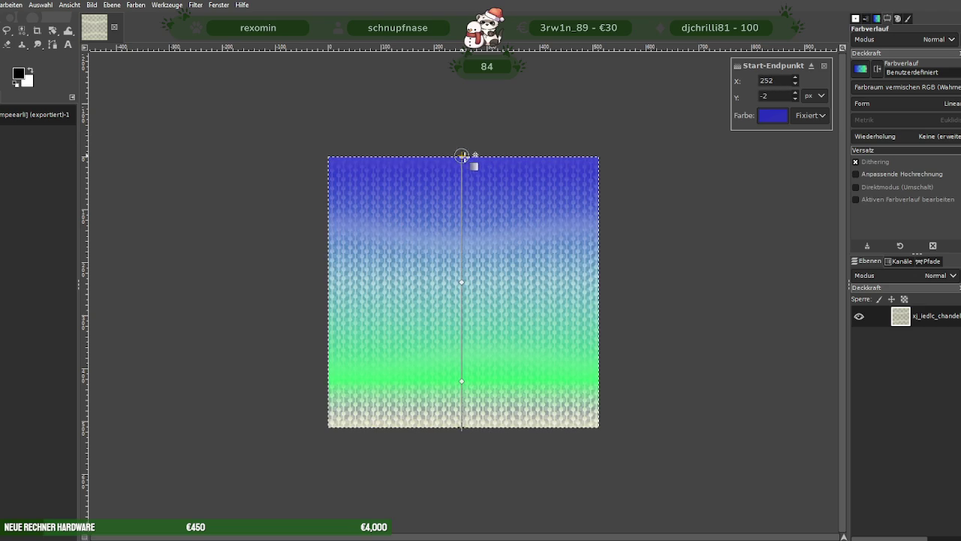
- Delete the green gradient stop and reposition the middle cyan stop
left_click(462, 282)
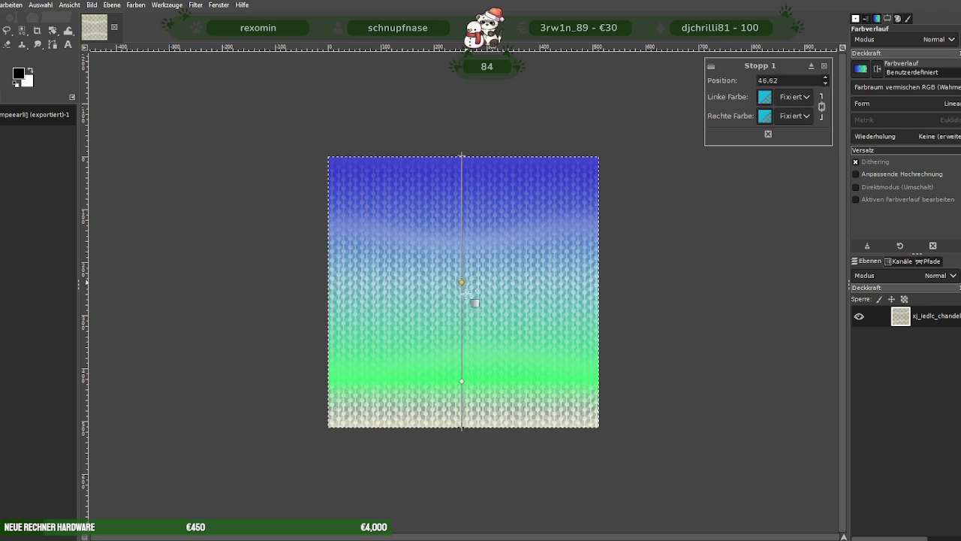
left_click(462, 382)
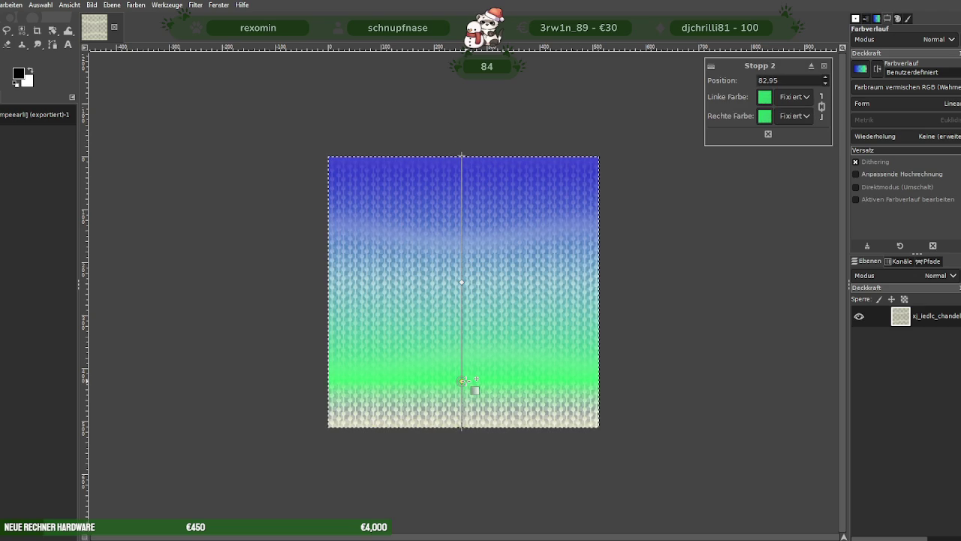
left_click(462, 282)
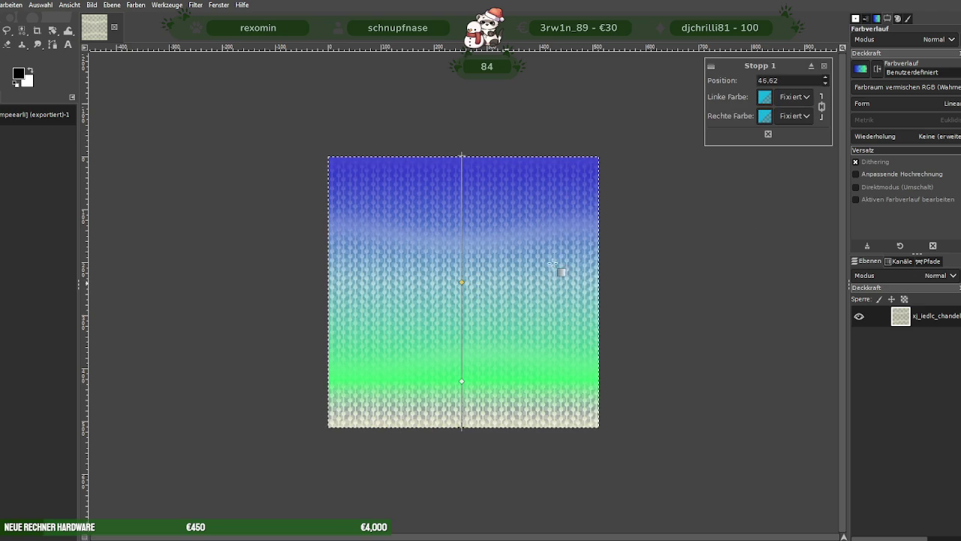
left_click(462, 382)
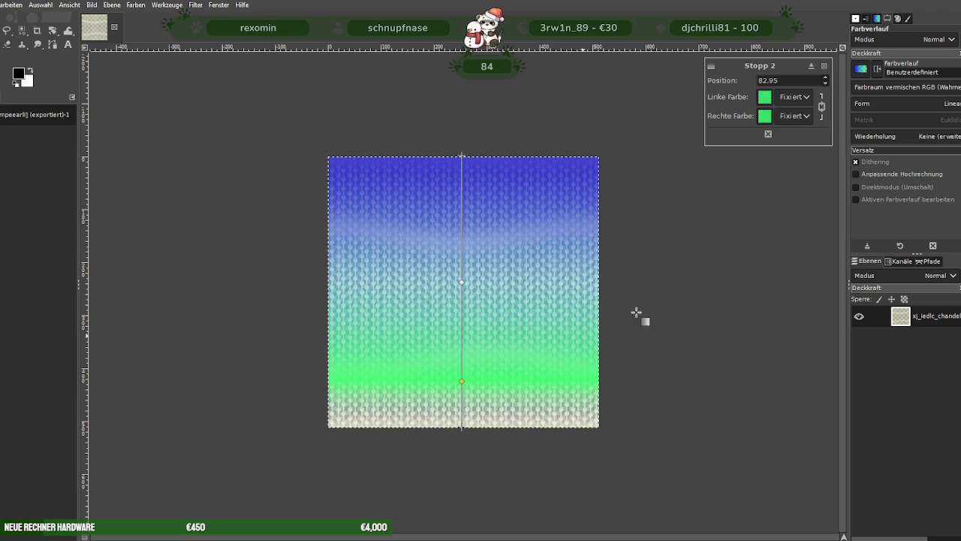
left_click(769, 133)
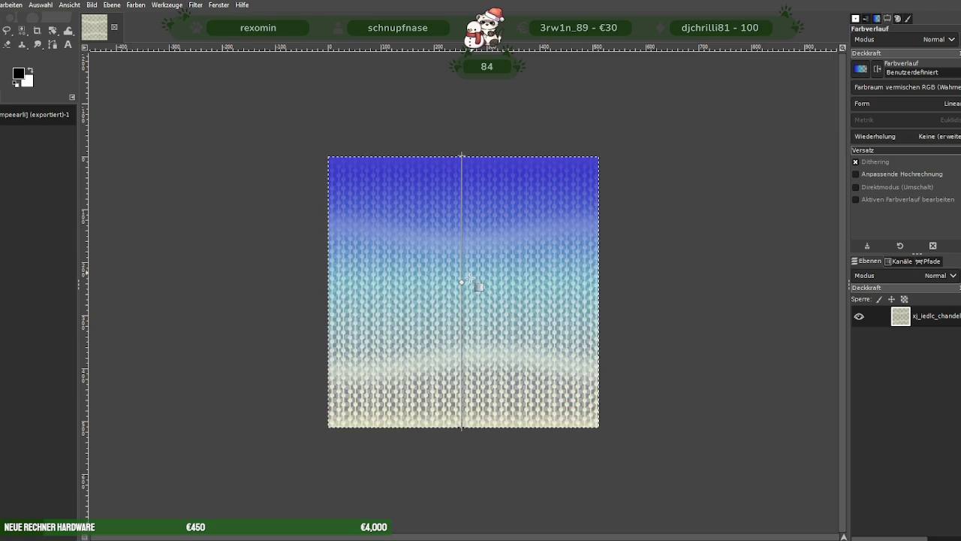
left_click(461, 282)
mouse_move(462, 282)
left_mouse_down()
mouse_move(462, 294)
mouse_move(462, 230)
left_mouse_up()
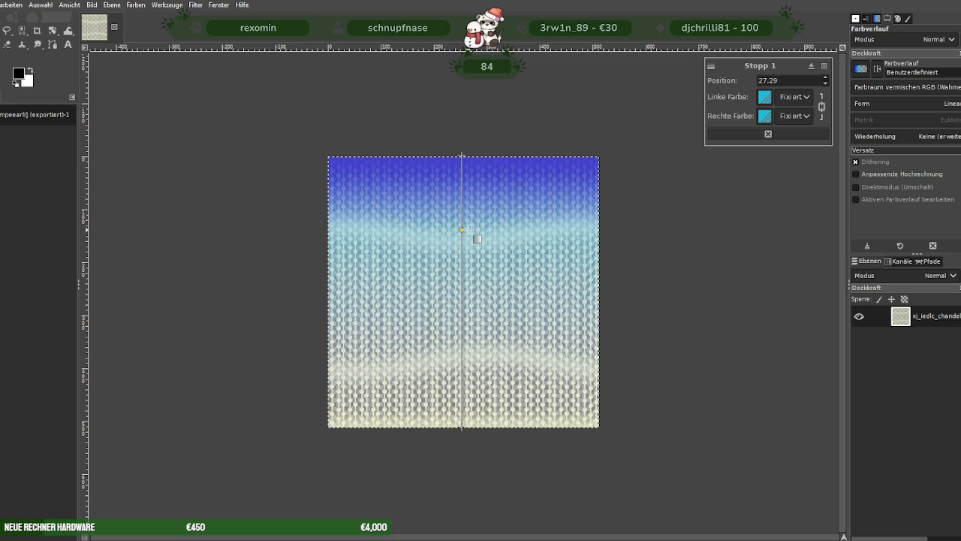
- Push the cyan stop lower, add a new stop near the top, and place it around 29%
left_click_drag(462, 229, 462, 294)
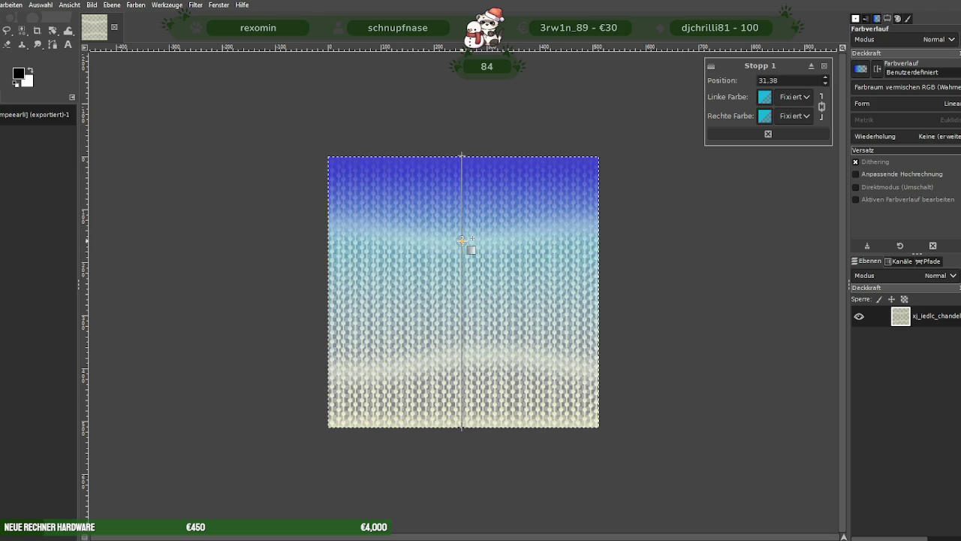
mouse_move(462, 294)
left_mouse_down()
mouse_move(461, 371)
mouse_move(462, 268)
mouse_move(462, 315)
left_mouse_up()
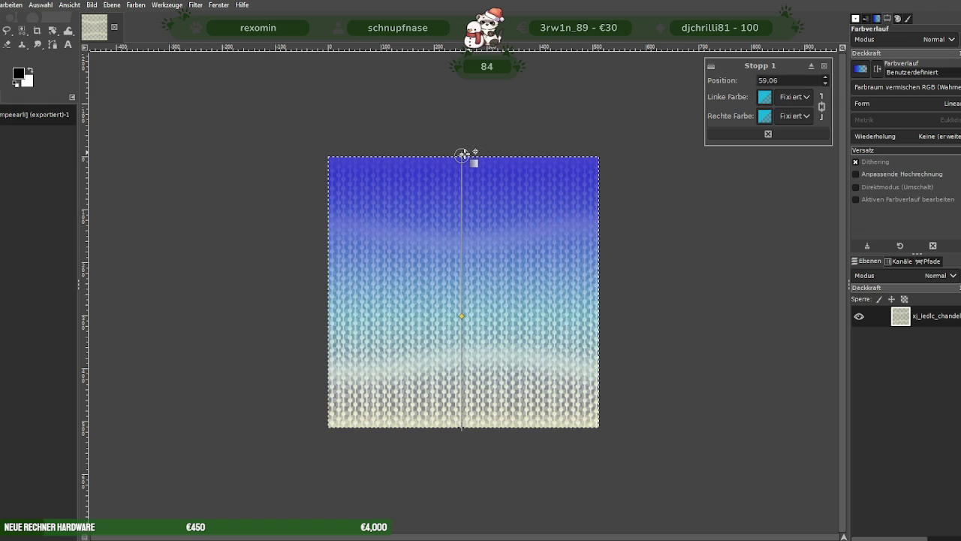
left_click(462, 261)
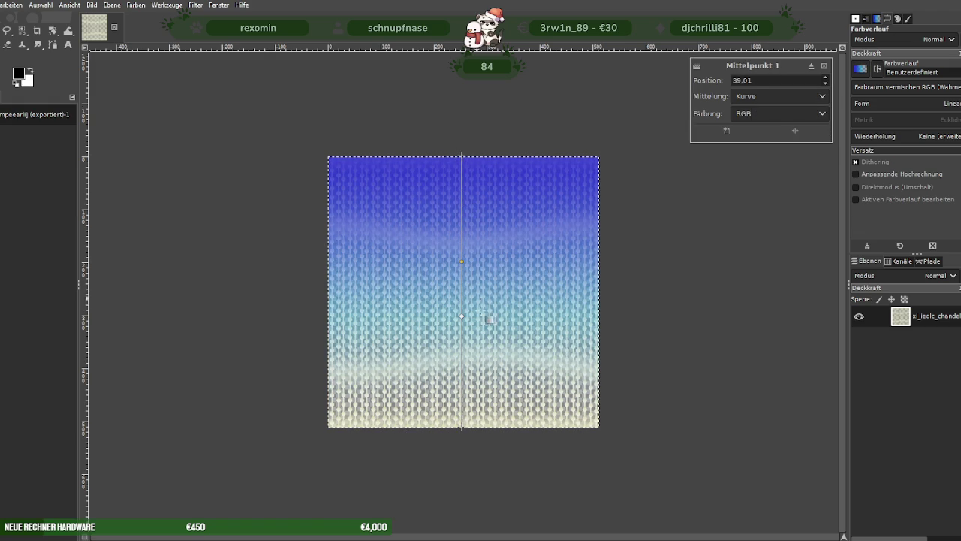
left_click(462, 315)
left_click_drag(462, 316, 464, 286)
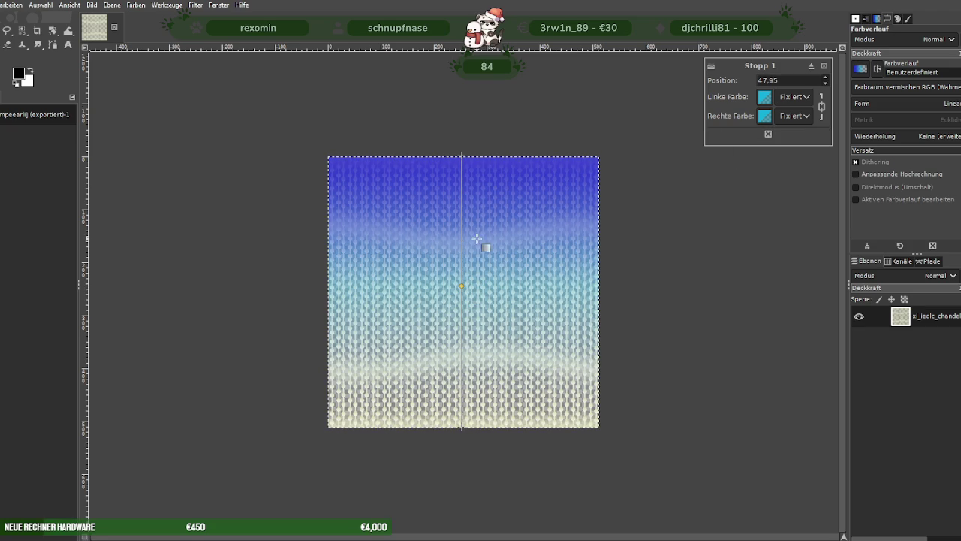
left_click(462, 202)
left_click_drag(461, 286, 462, 366)
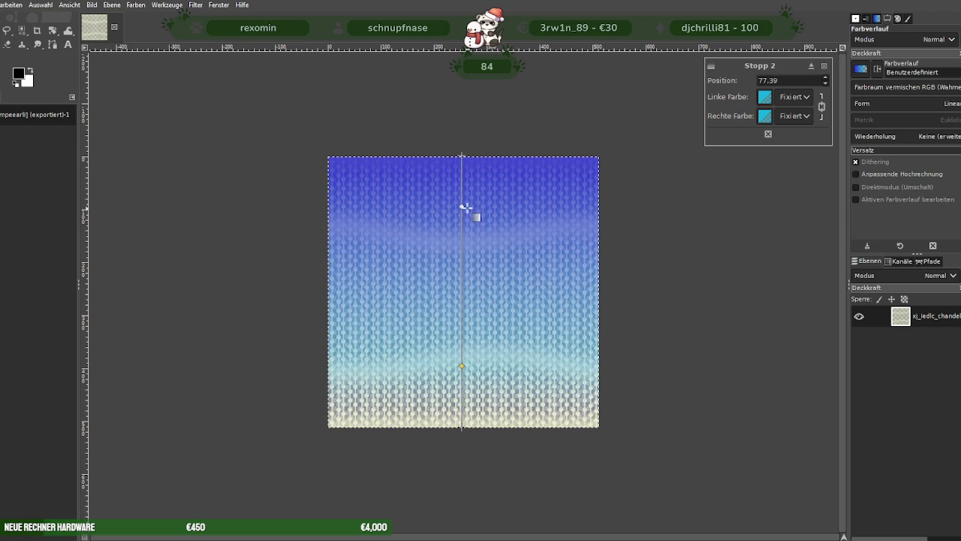
left_click_drag(462, 206, 462, 233)
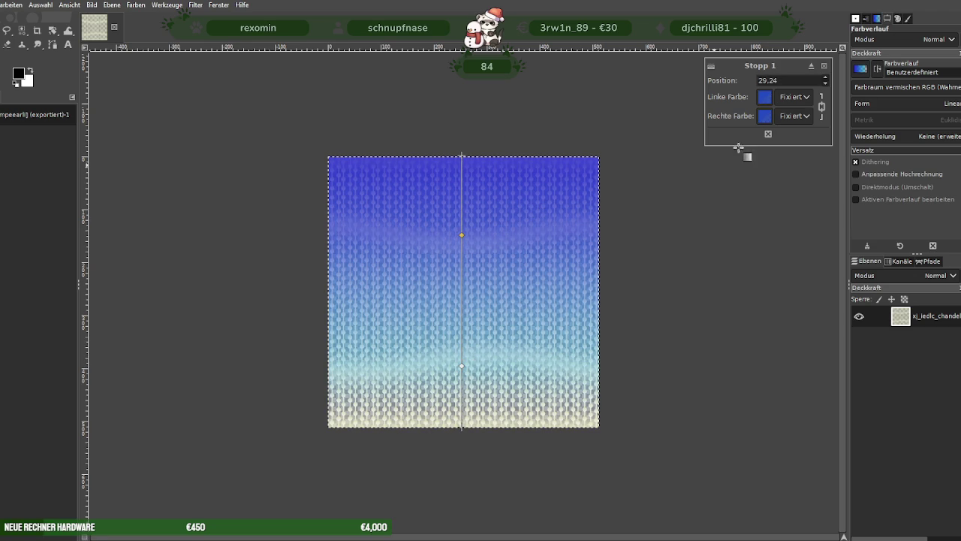
- Change Stopp 1's left colour to the cyan-green 1ed8cb
left_click(764, 97)
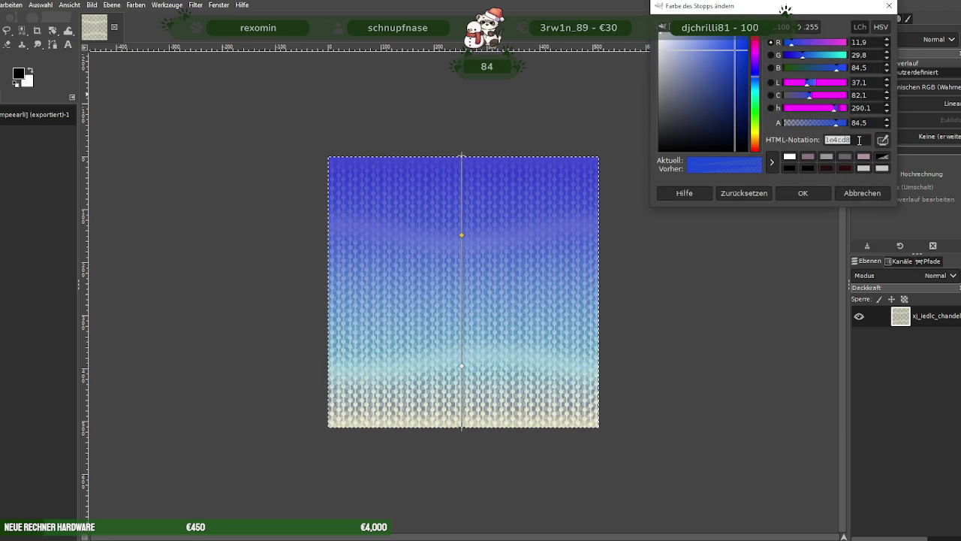
left_click(807, 194)
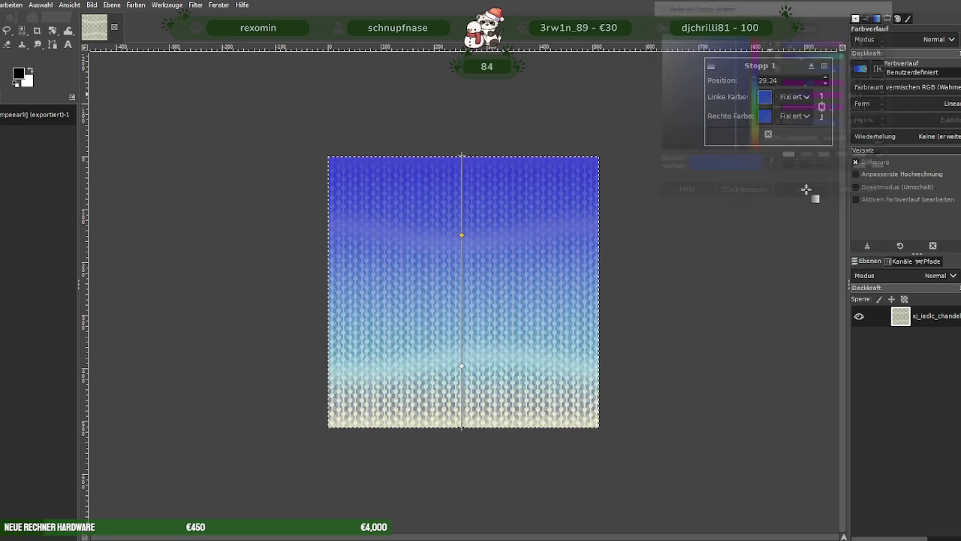
left_click(766, 102)
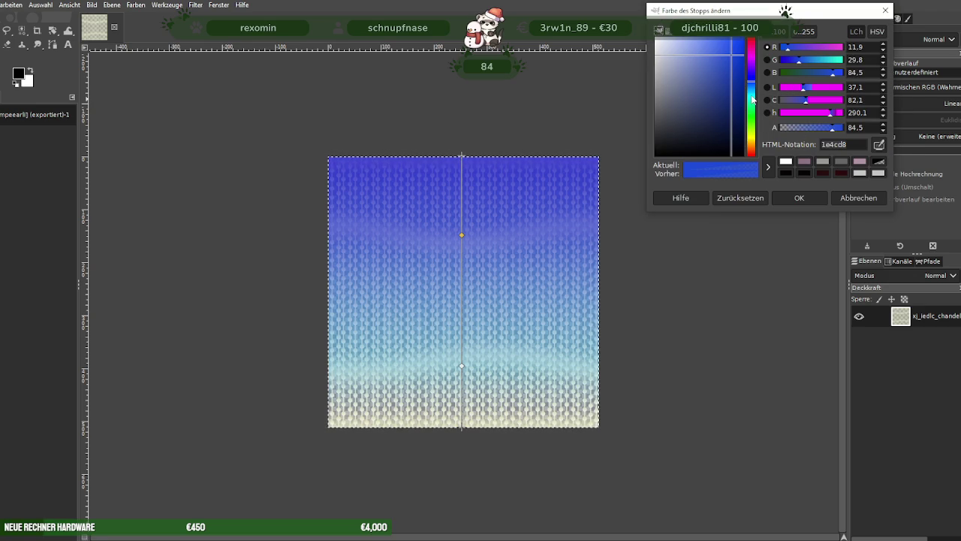
left_click(753, 100)
left_click_drag(753, 100, 753, 102)
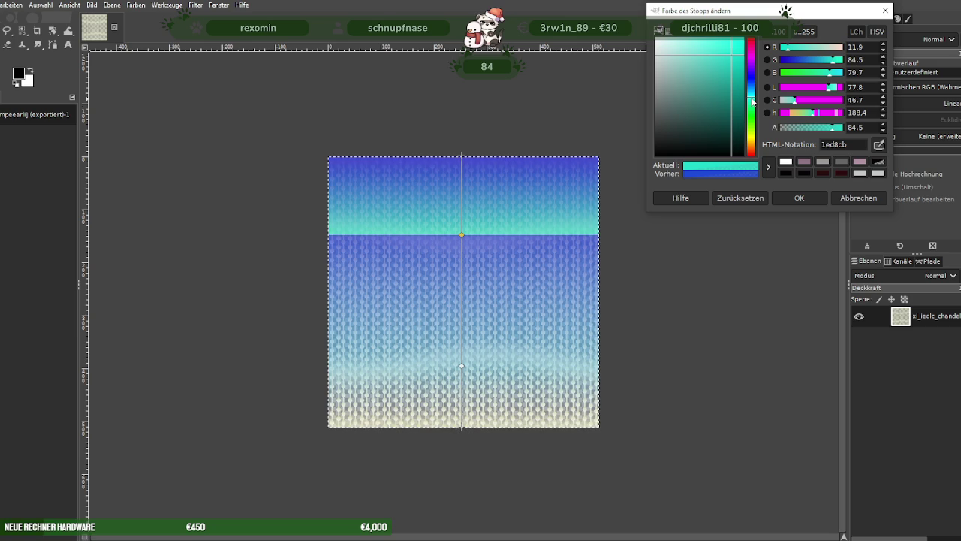
left_click(799, 199)
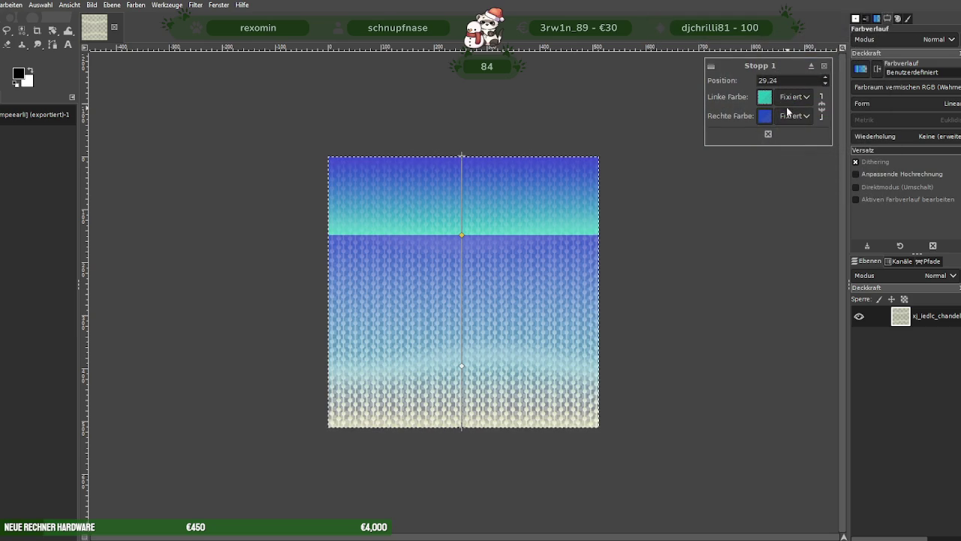
- Paste a new blue hex value into the lower stop's colour, then cancel the gradient
left_click(462, 366)
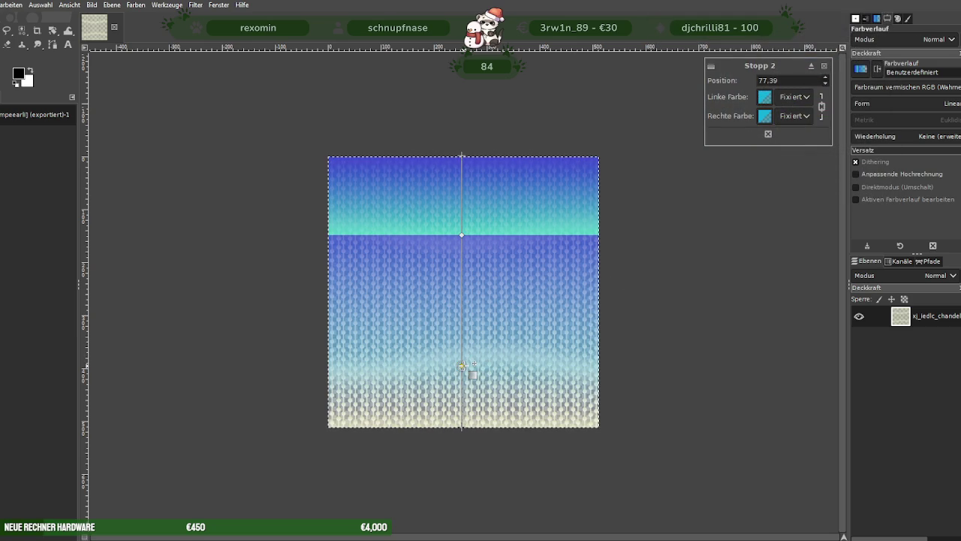
left_click(765, 98)
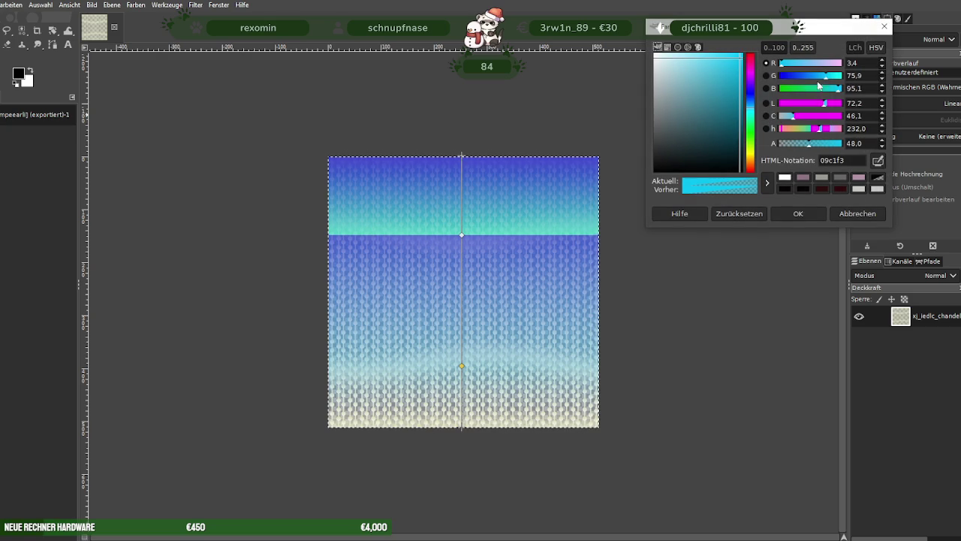
double_click(858, 159)
type("1e4cd8")
left_click(798, 213)
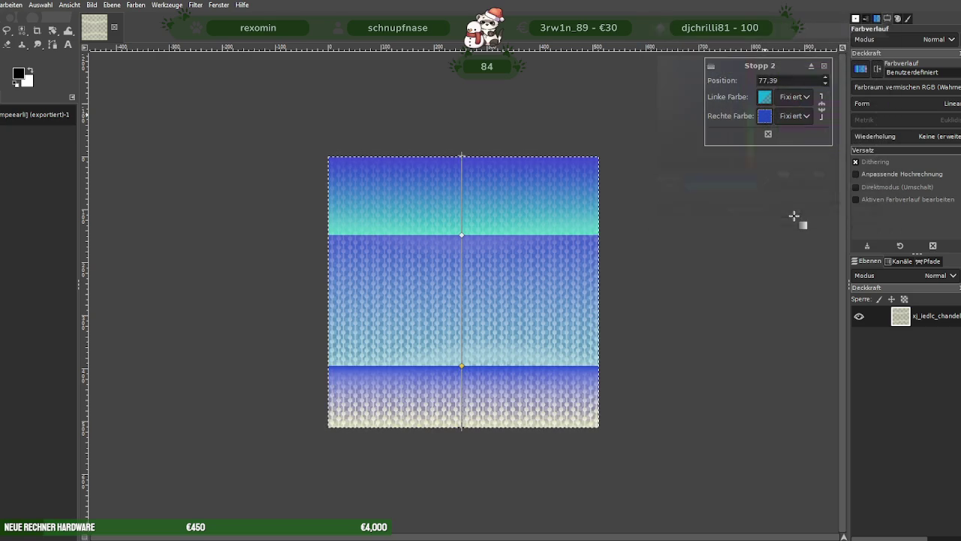
left_click(824, 68)
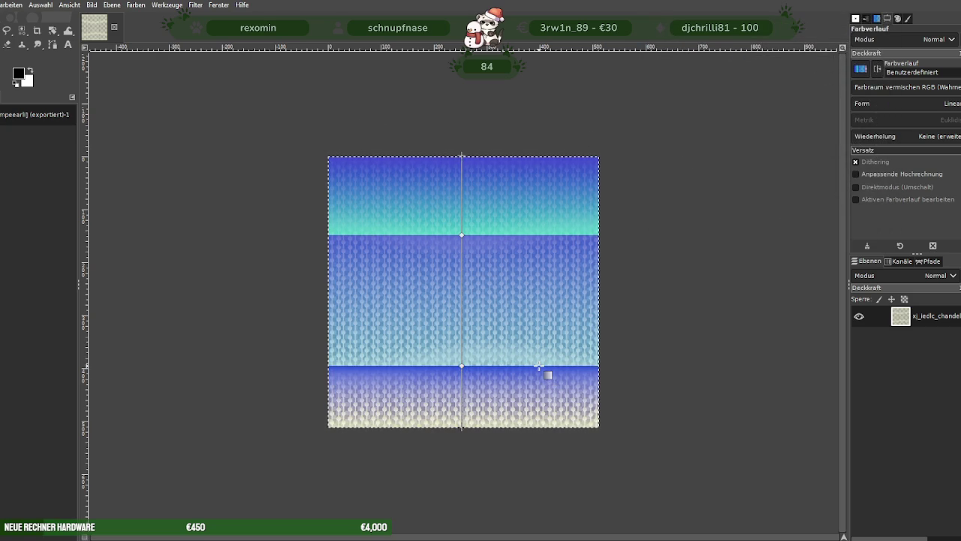
key("Escape")
left_click(168, 5)
mouse_move(184, 31)
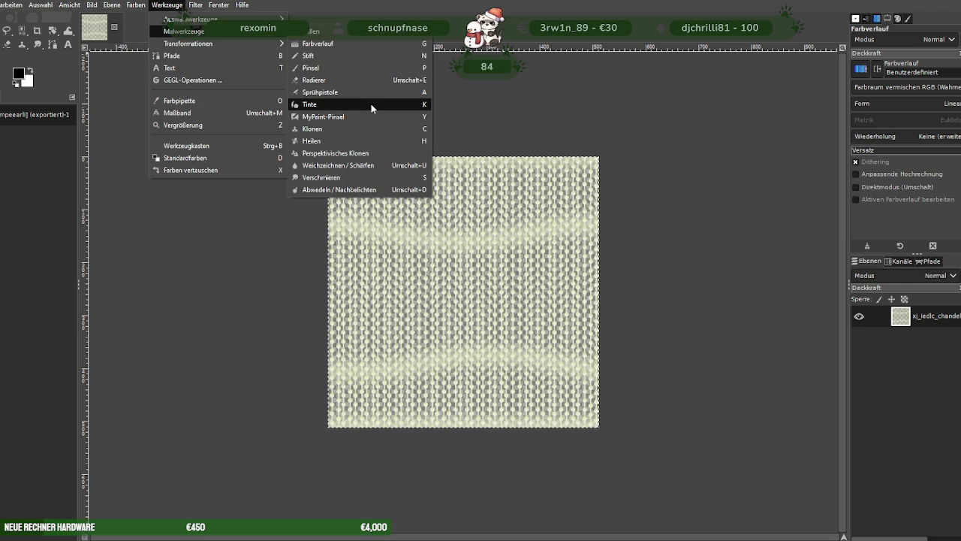
- Draw a new vertical gradient with its start aligned to the texture's top edge
left_click(317, 44)
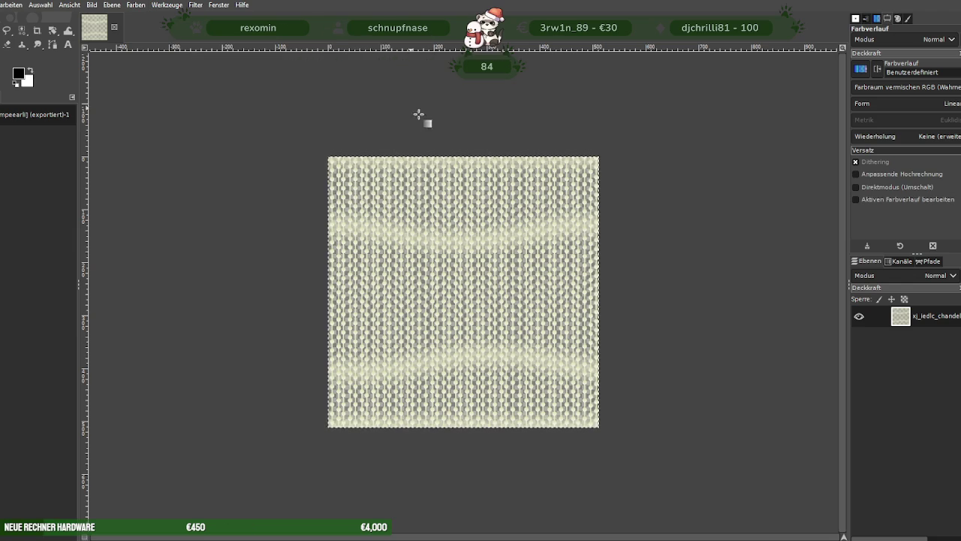
left_click_drag(466, 115, 462, 429)
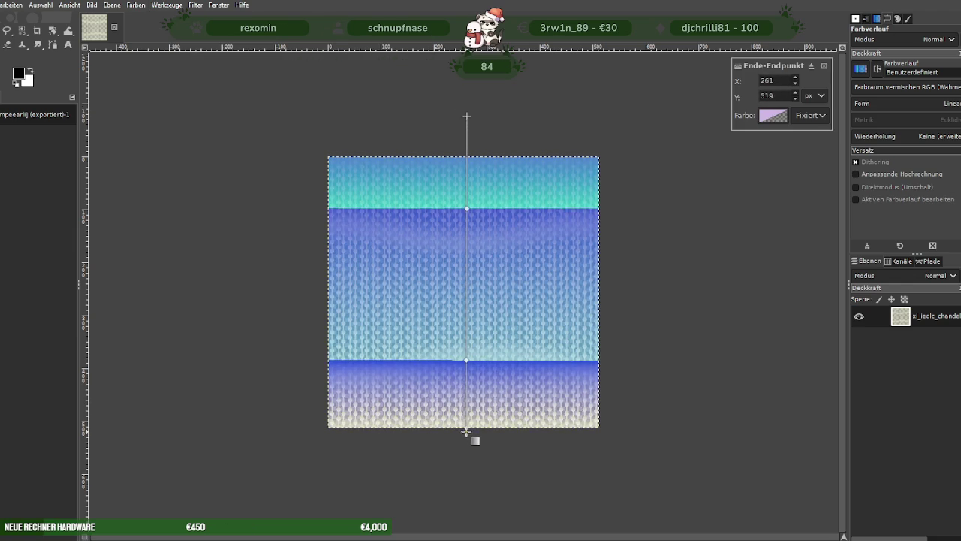
left_click_drag(462, 429, 465, 428)
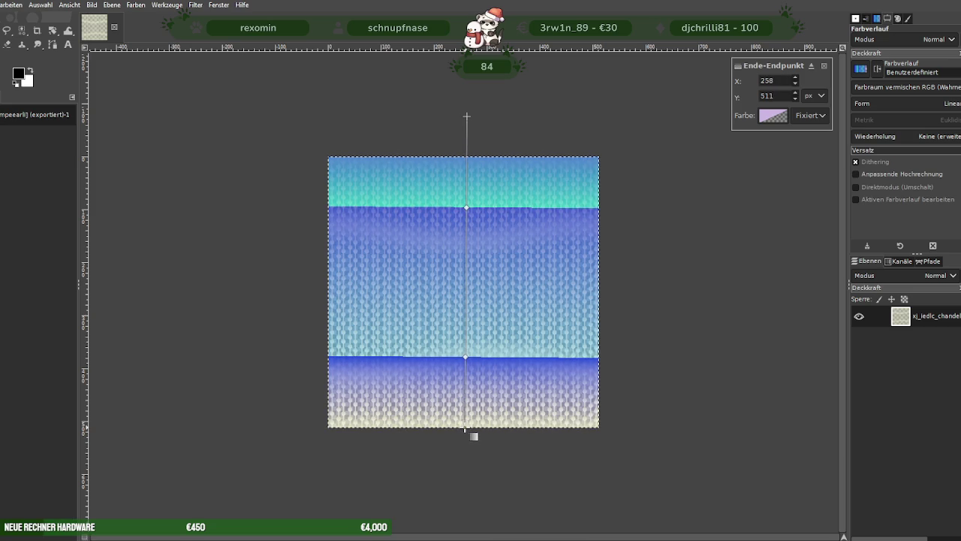
left_click_drag(467, 116, 466, 155)
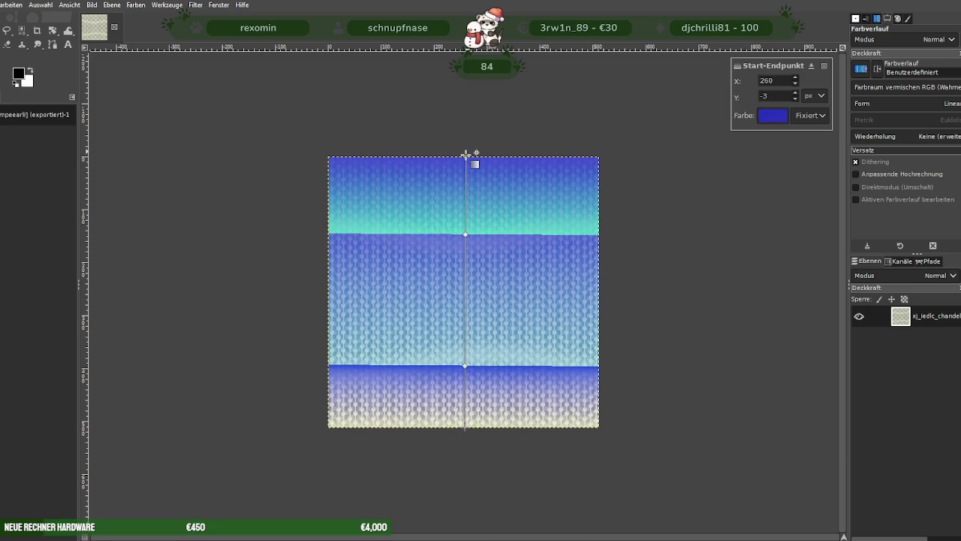
- Delete the middle and lower gradient stops
left_click(465, 234)
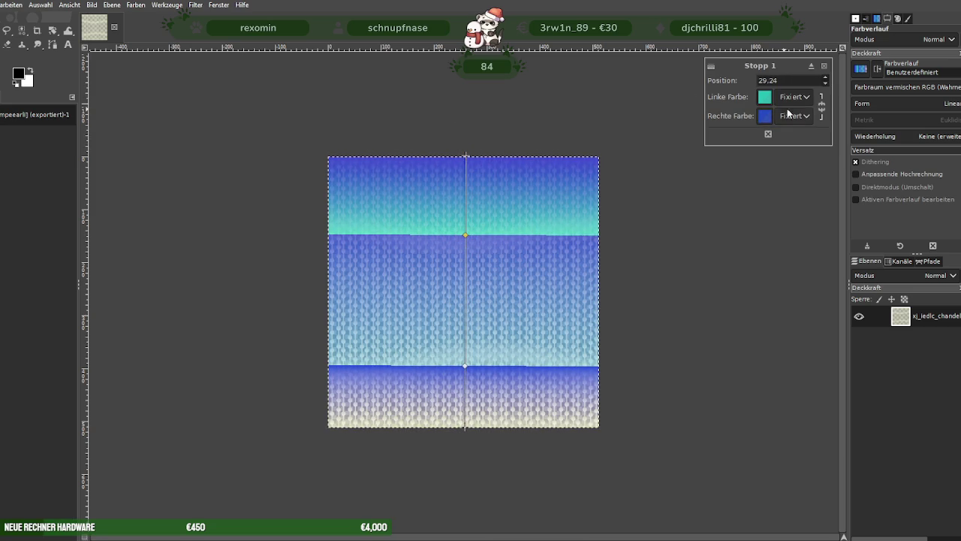
left_click(465, 366)
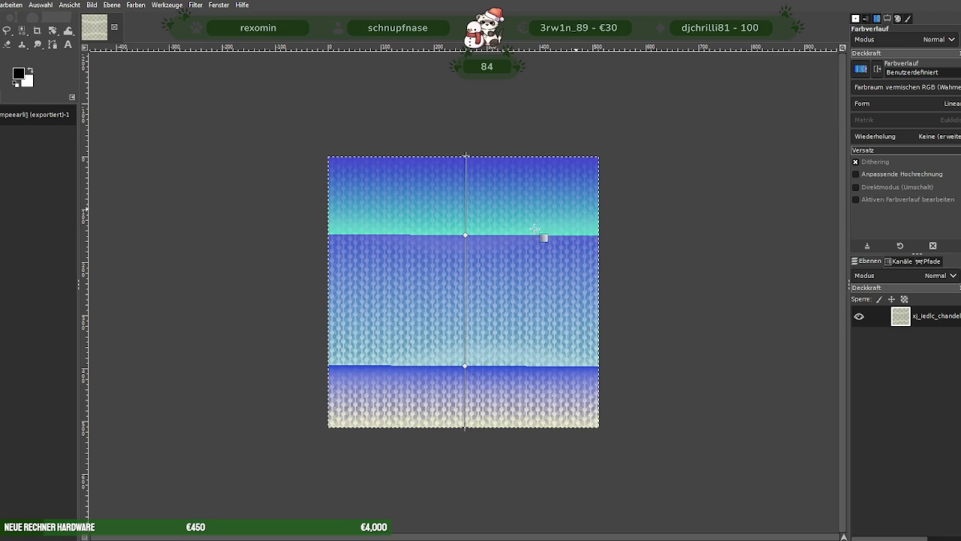
left_click(466, 234)
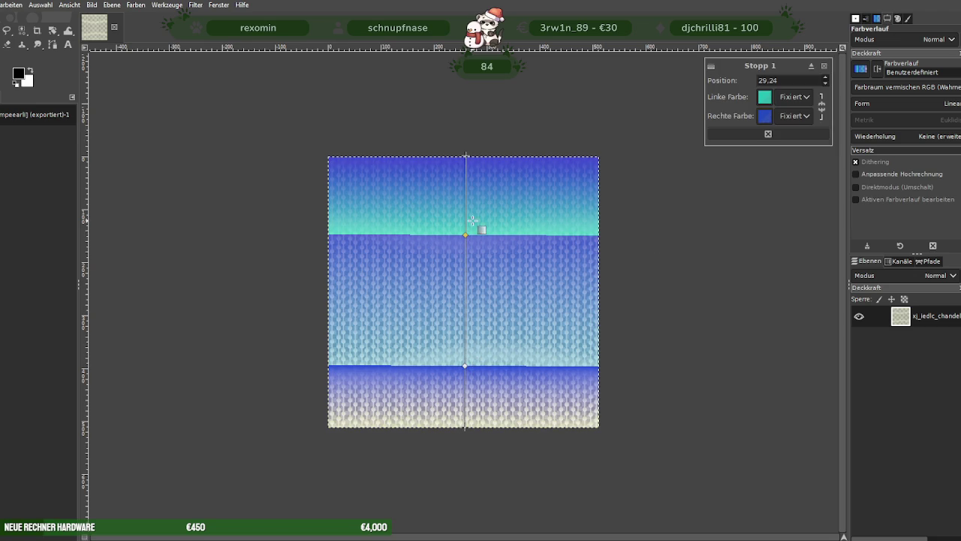
left_click(767, 134)
left_click(464, 366)
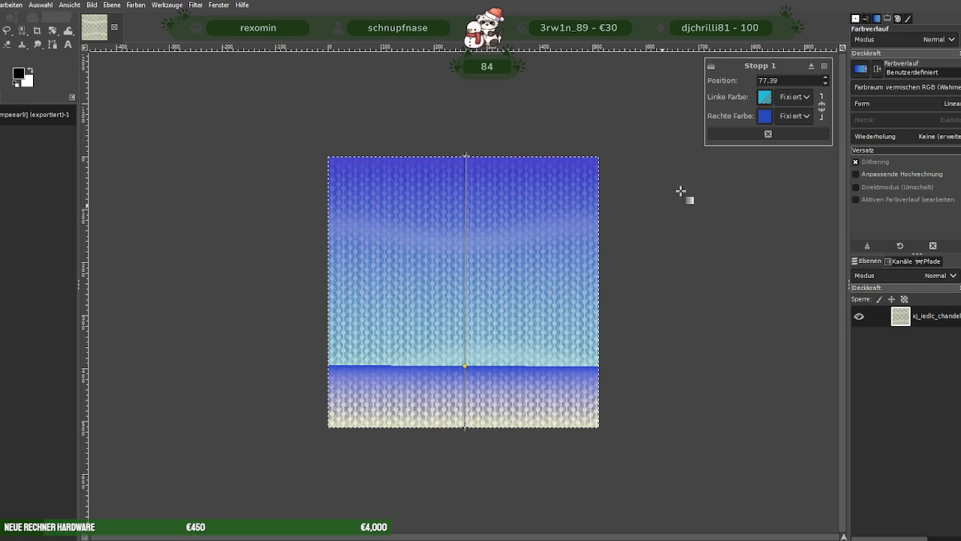
left_click(770, 133)
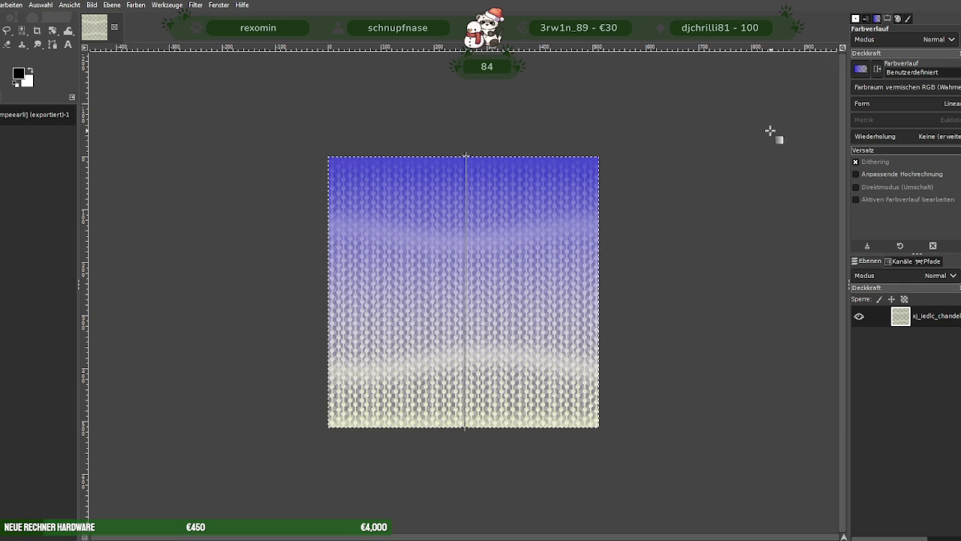
- Draw a blue-to-cream gradient from the top edge down to mid-canvas
left_click(466, 156)
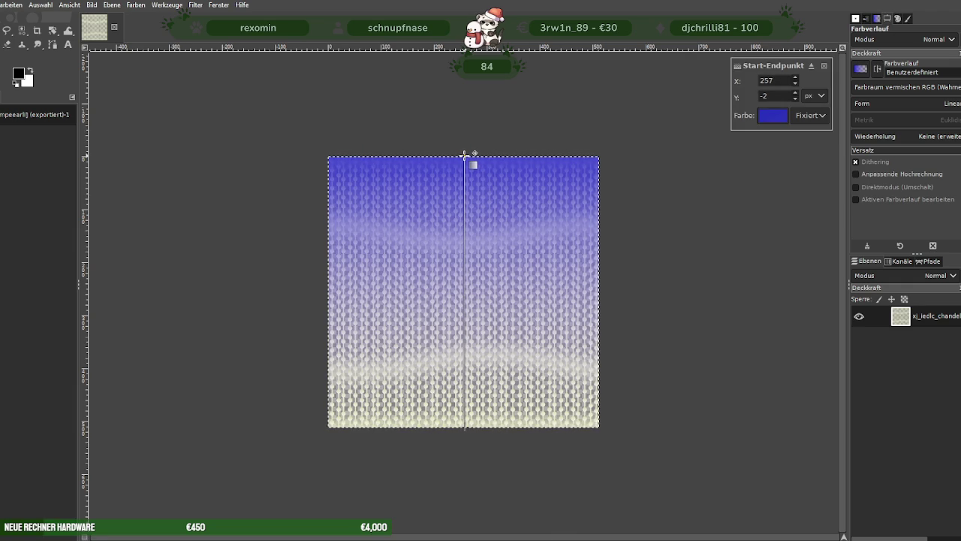
mouse_move(465, 156)
left_mouse_down()
mouse_move(461, 293)
mouse_move(465, 153)
left_mouse_up()
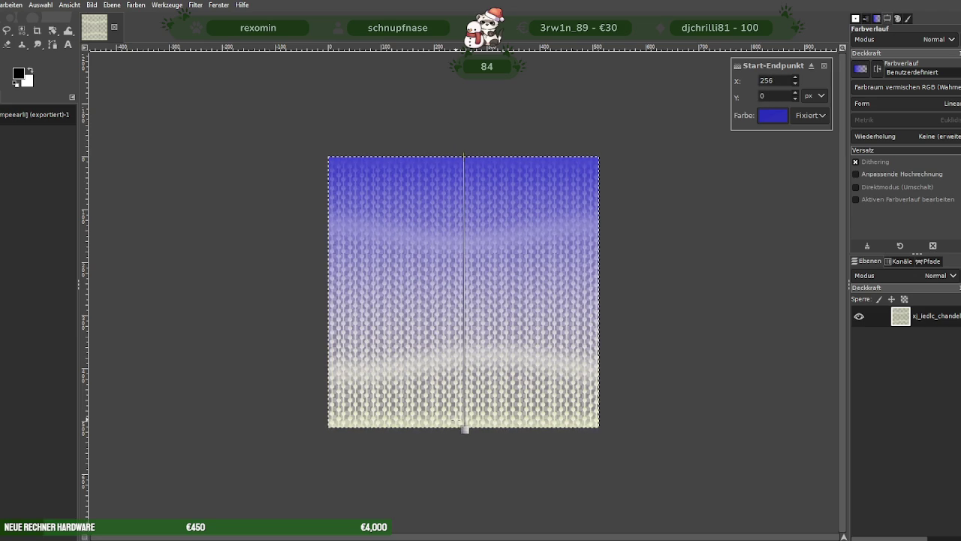
left_click_drag(464, 427, 469, 287)
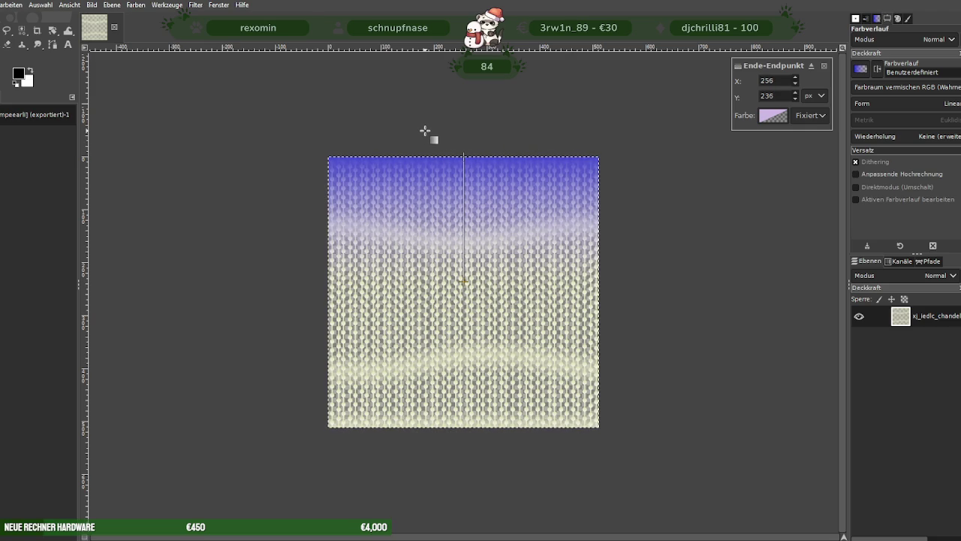
key("Return")
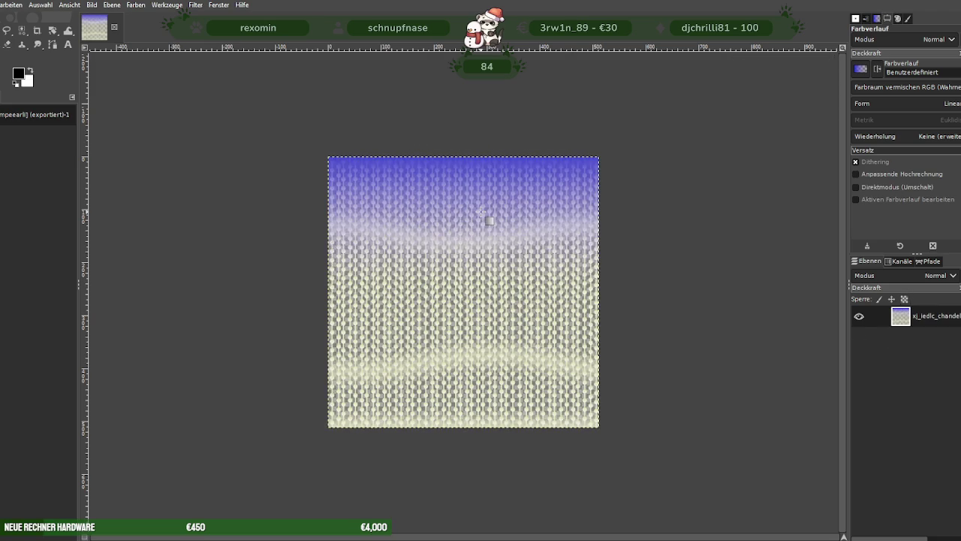
key("ctrl+z")
mouse_move(463, 121)
left_mouse_down()
mouse_move(456, 425)
mouse_move(463, 274)
mouse_move(464, 292)
left_mouse_up()
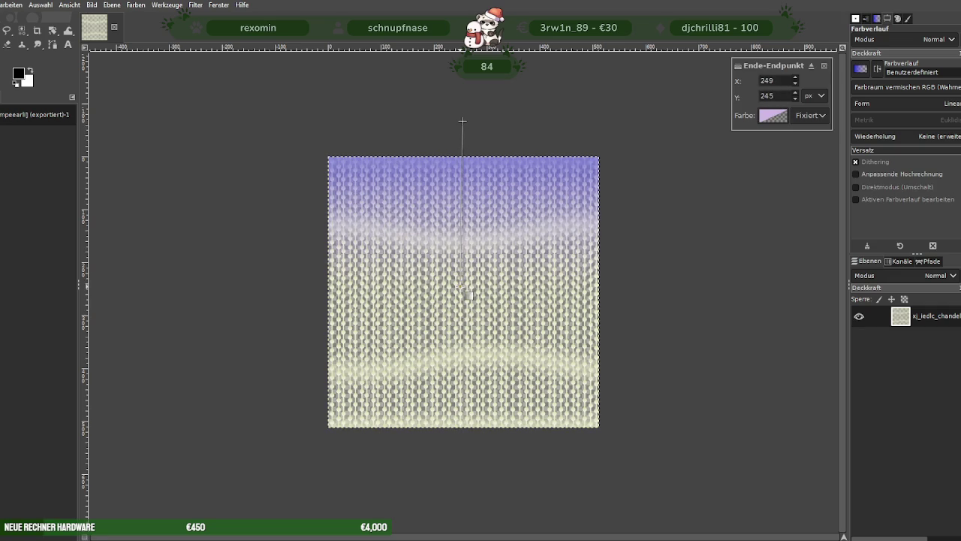
left_click(466, 385)
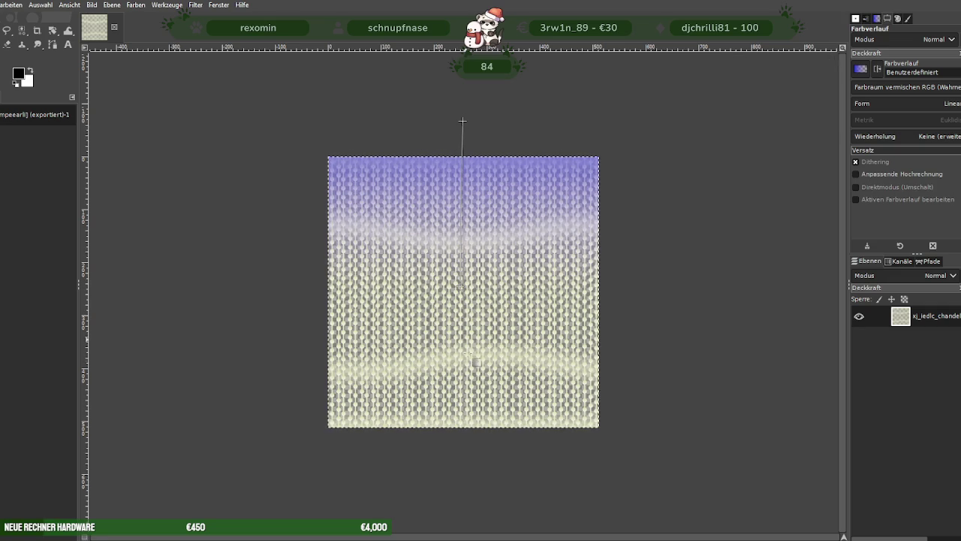
- Add a second blue-to-cream gradient from the bottom edge up to the middle and apply it
left_click(167, 4)
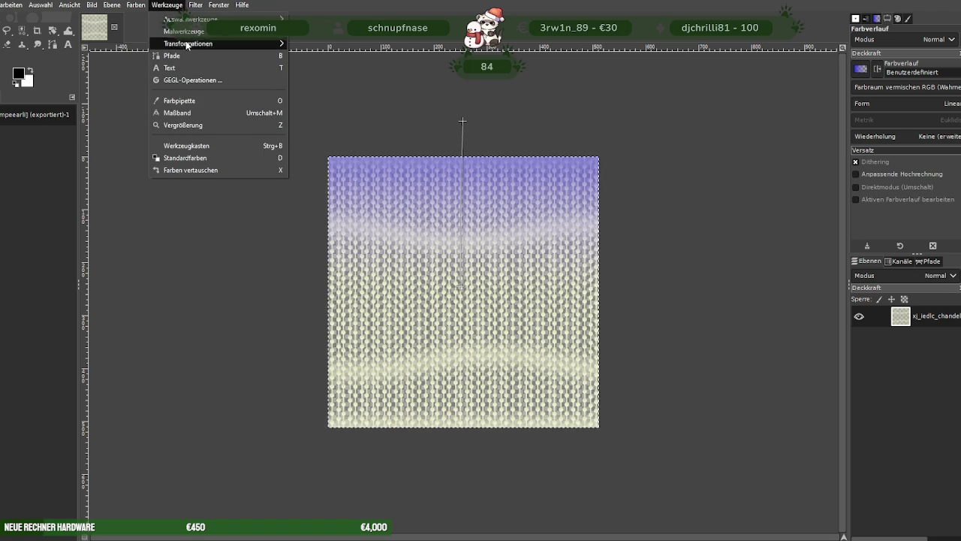
mouse_move(184, 31)
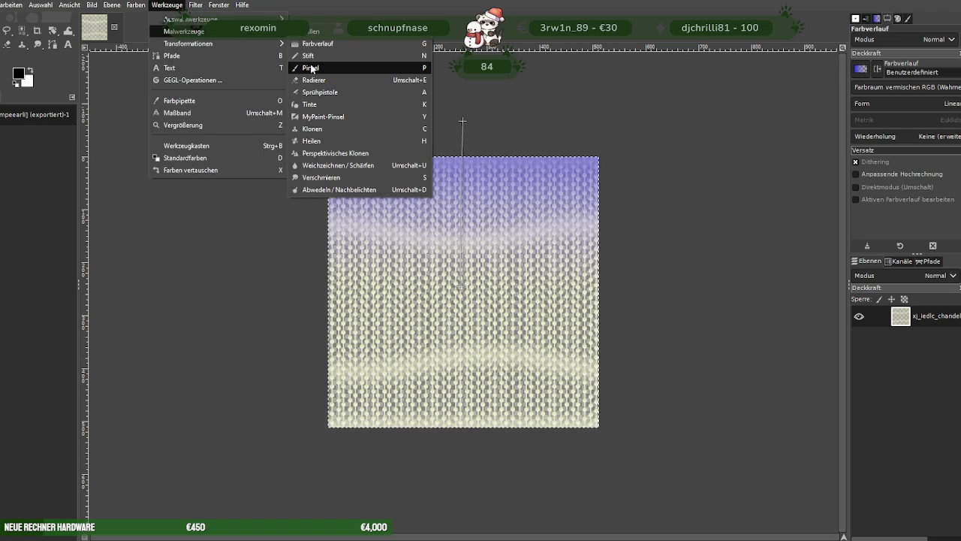
left_click(314, 44)
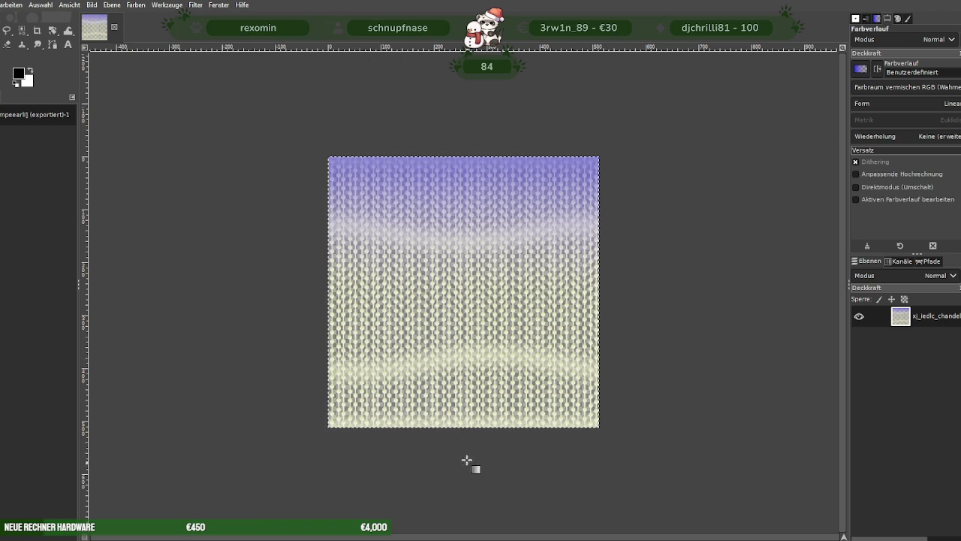
left_click_drag(468, 464, 466, 308)
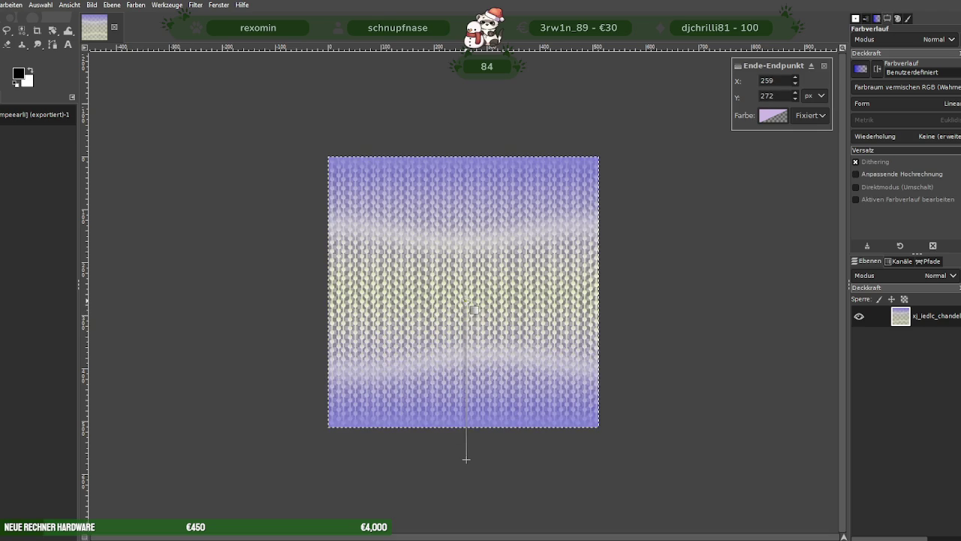
left_click_drag(467, 301, 462, 300)
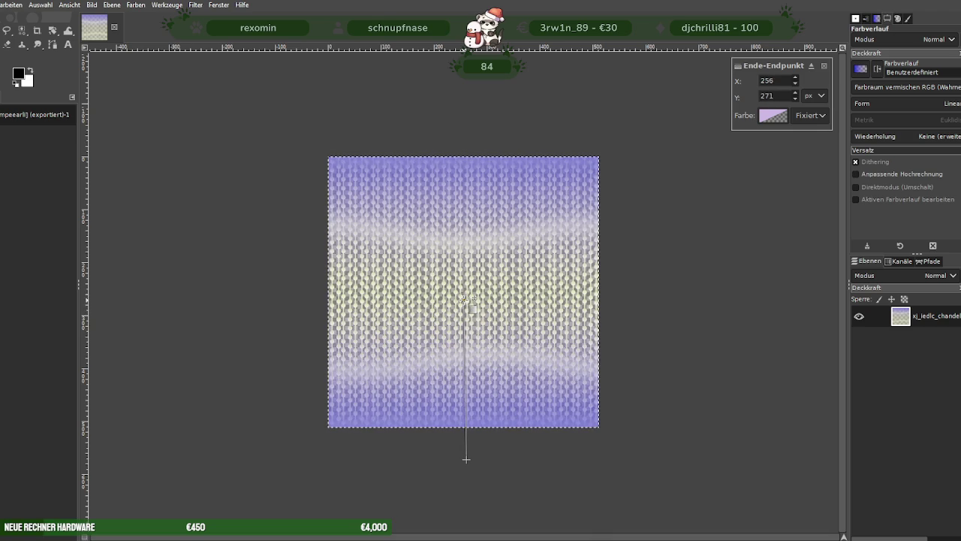
left_click(662, 336)
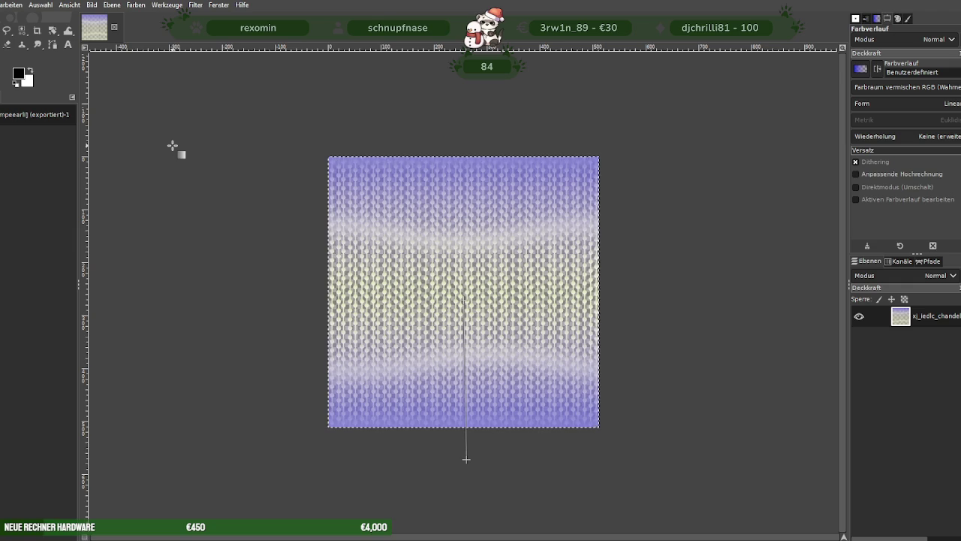
key("Return")
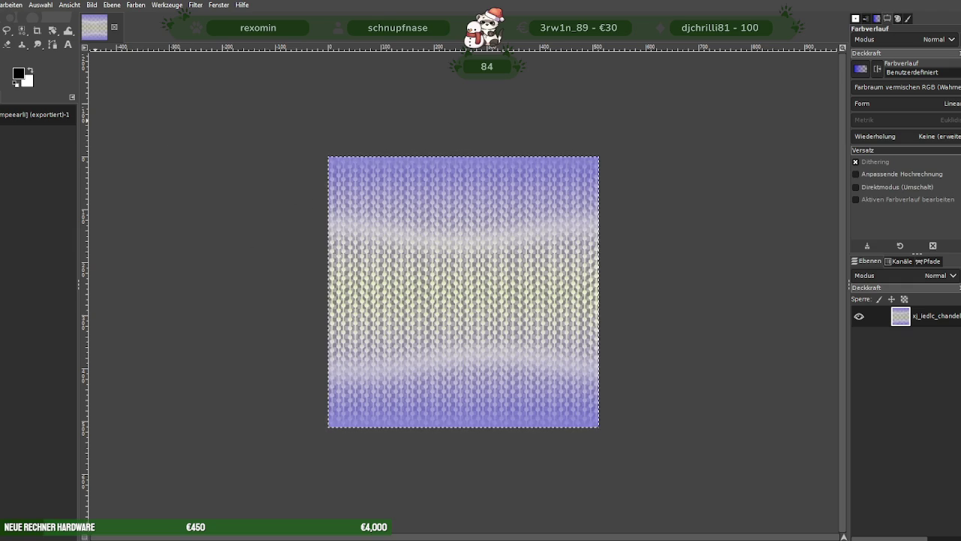
left_click(3, 4)
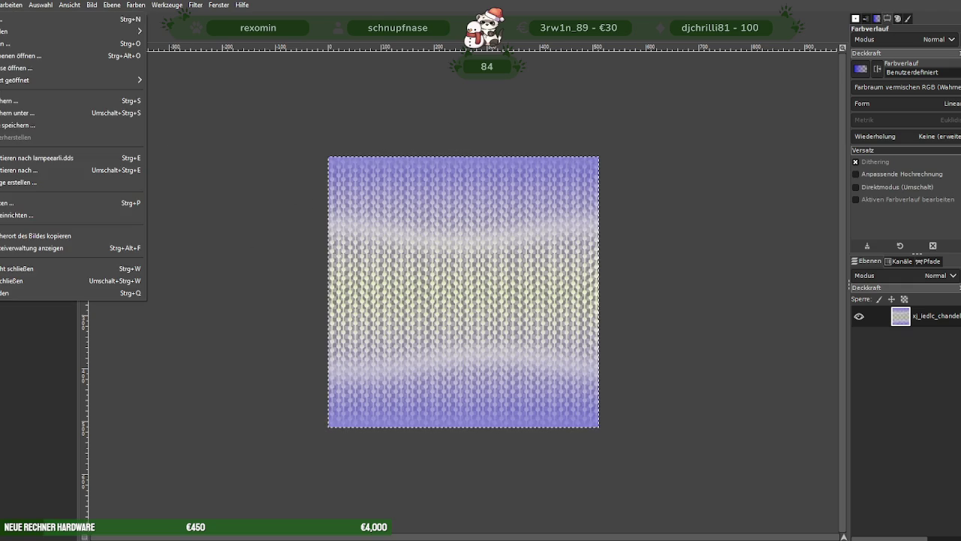
- In the export dialog, browse the F: drive into the ProjekteNEUF folder
left_click(8, 171)
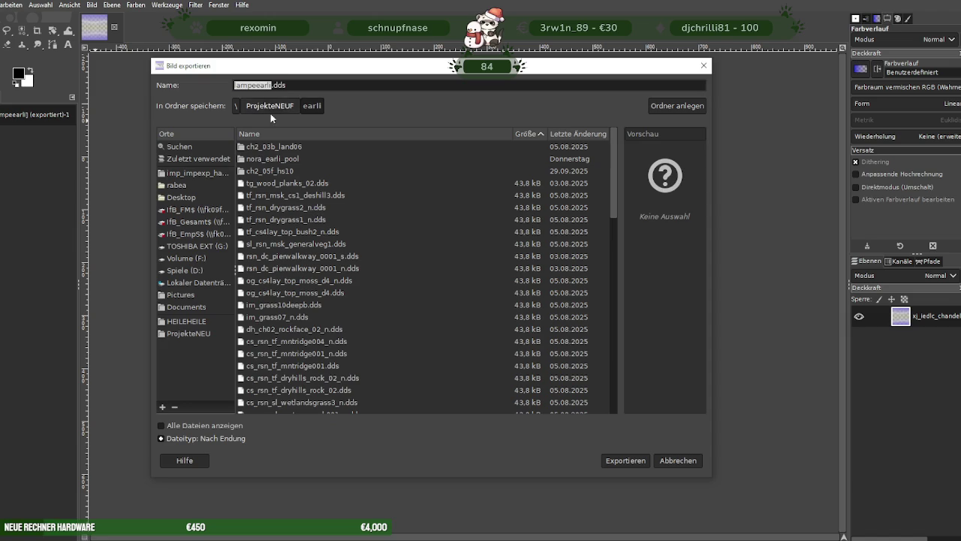
left_click(191, 257)
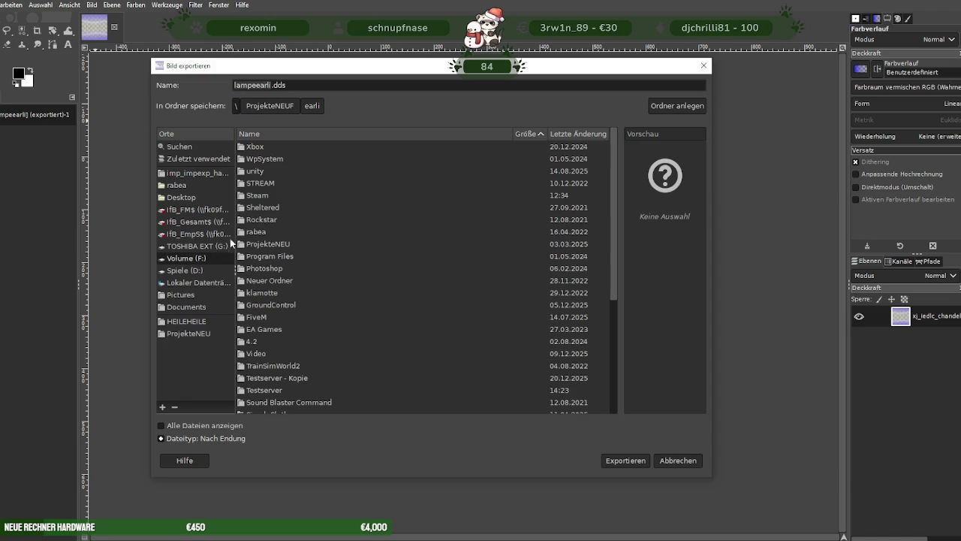
double_click(280, 210)
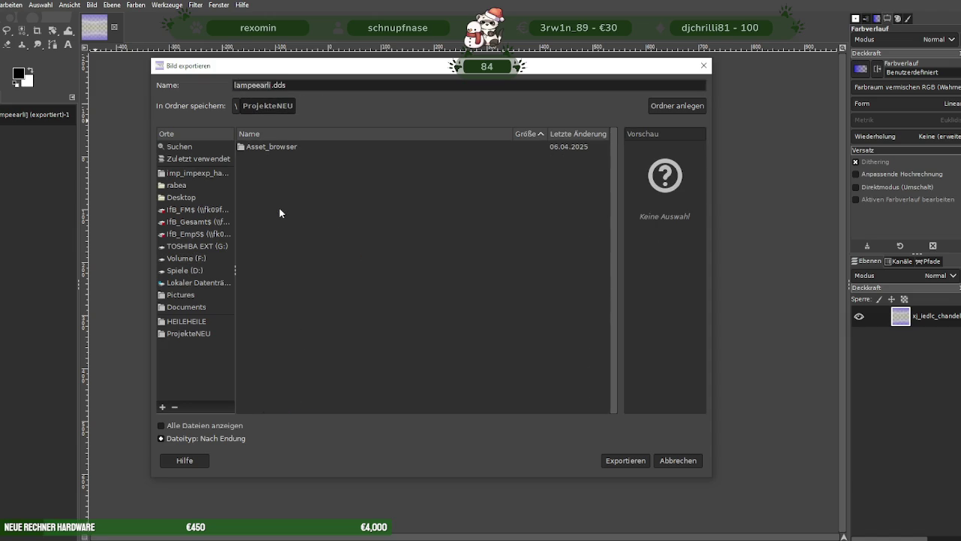
left_click(196, 260)
scroll(309, 237, "down", 5)
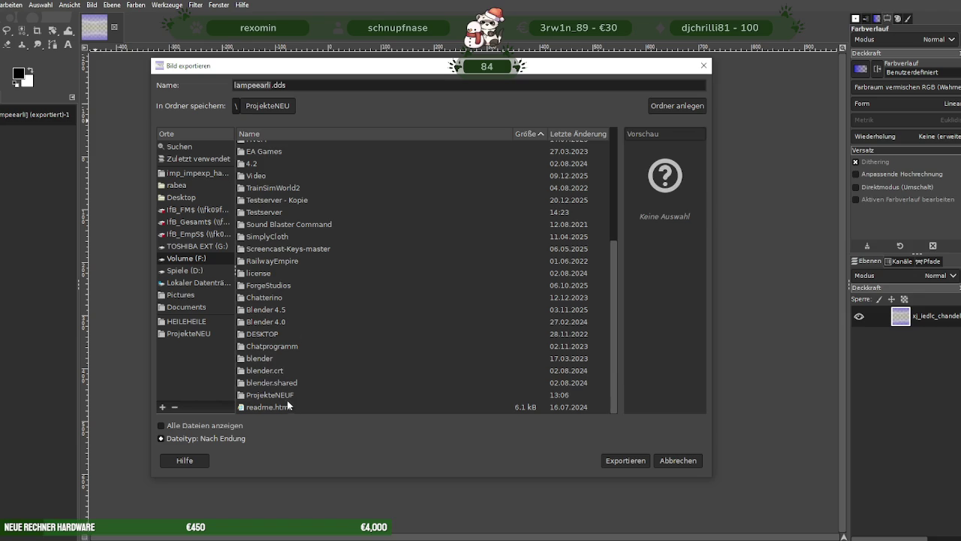
double_click(287, 392)
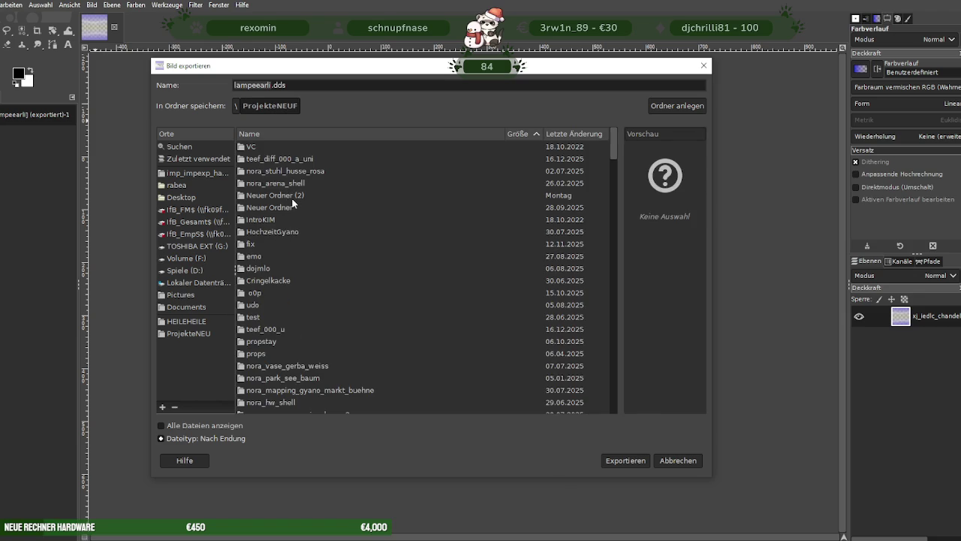
scroll(292, 198, "down", 3)
scroll(291, 197, "down", 1)
scroll(292, 197, "down", 3)
scroll(292, 201, "down", 3)
scroll(292, 203, "down", 3)
scroll(293, 204, "down", 3)
scroll(293, 205, "down", 1)
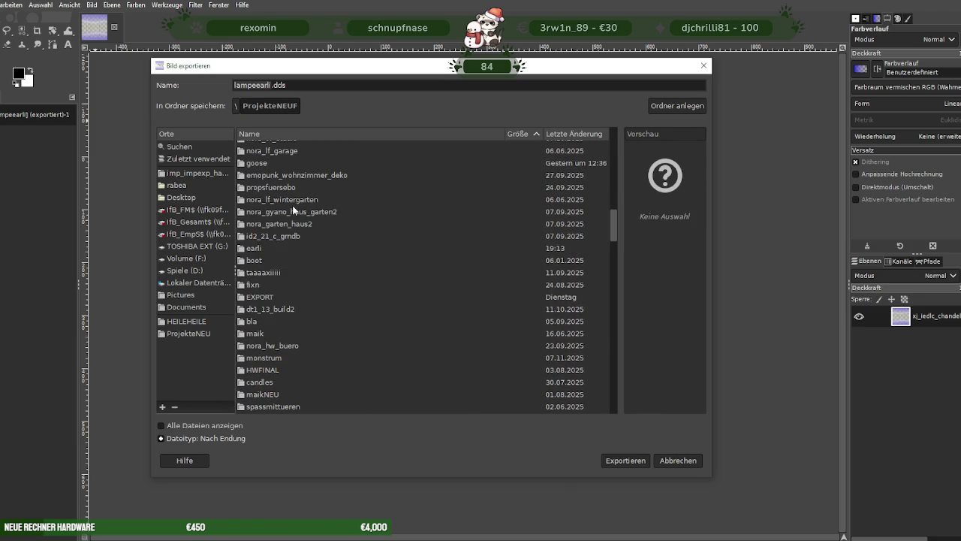
scroll(301, 221, "down", 2)
scroll(300, 229, "down", 4)
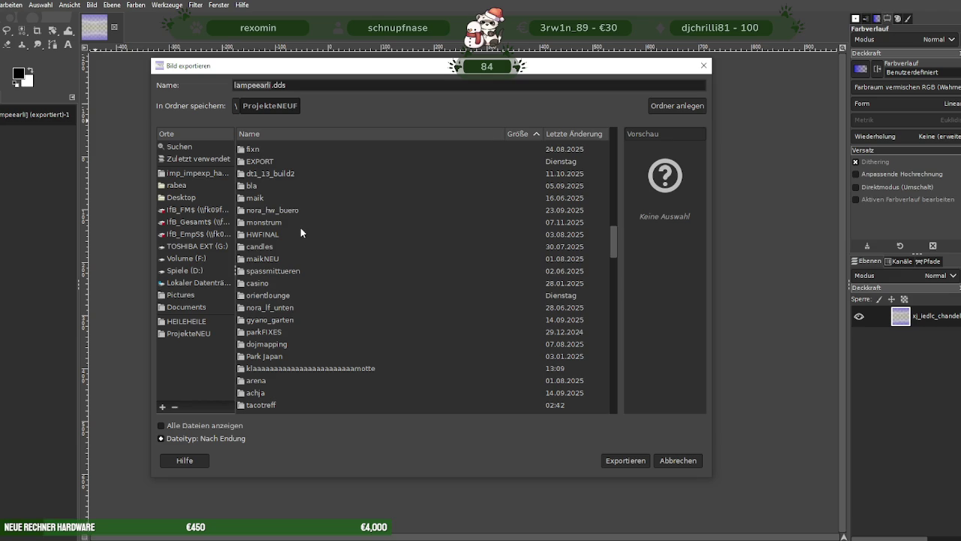
scroll(300, 232, "down", 1)
scroll(300, 233, "down", 5)
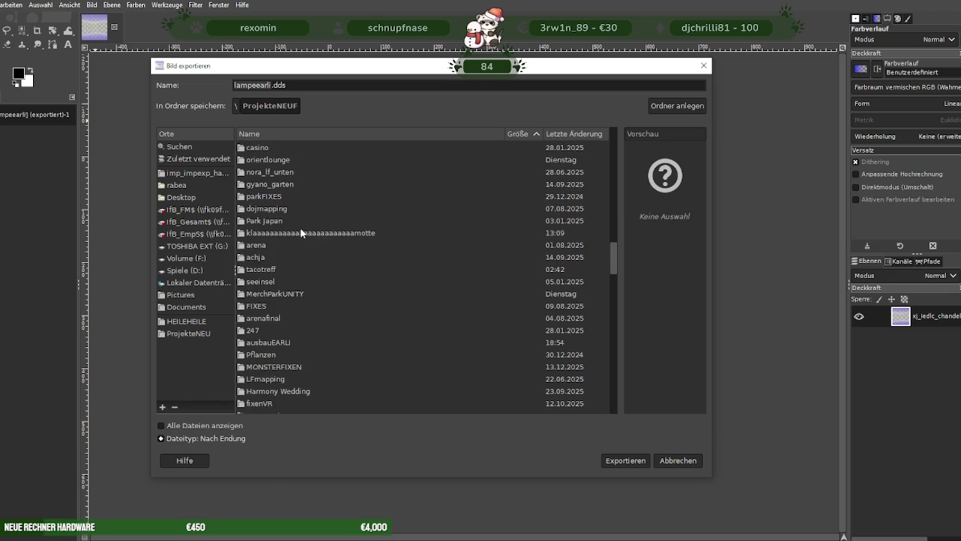
scroll(301, 234, "down", 3)
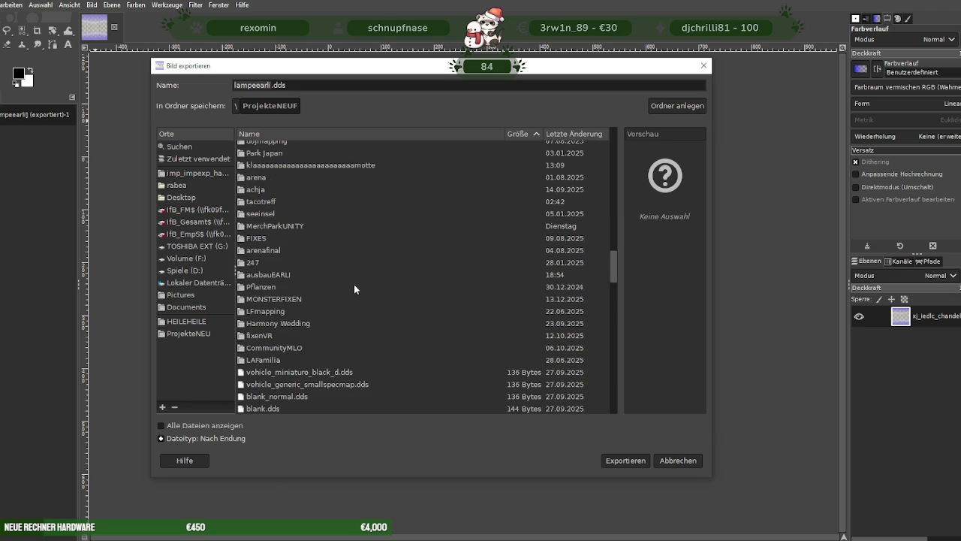
- Export as lampeearli.dds into the ausbauEARLI folder with BC3 / DXT5 compression
left_click(354, 285)
type("e")
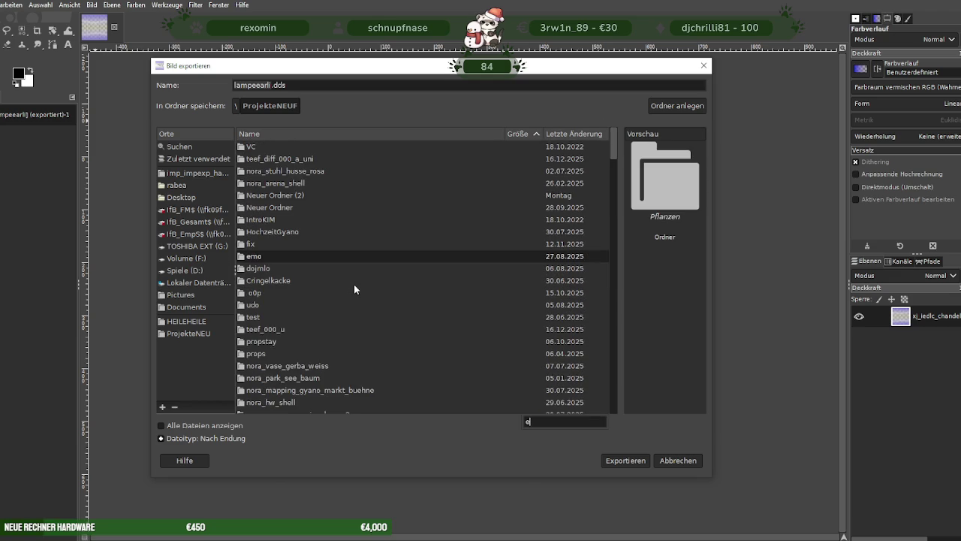
type("ar")
key("BackSpace")
key("BackSpace")
key("BackSpace")
key("BackSpace")
type("auis")
key("BackSpace")
key("BackSpace")
type("s")
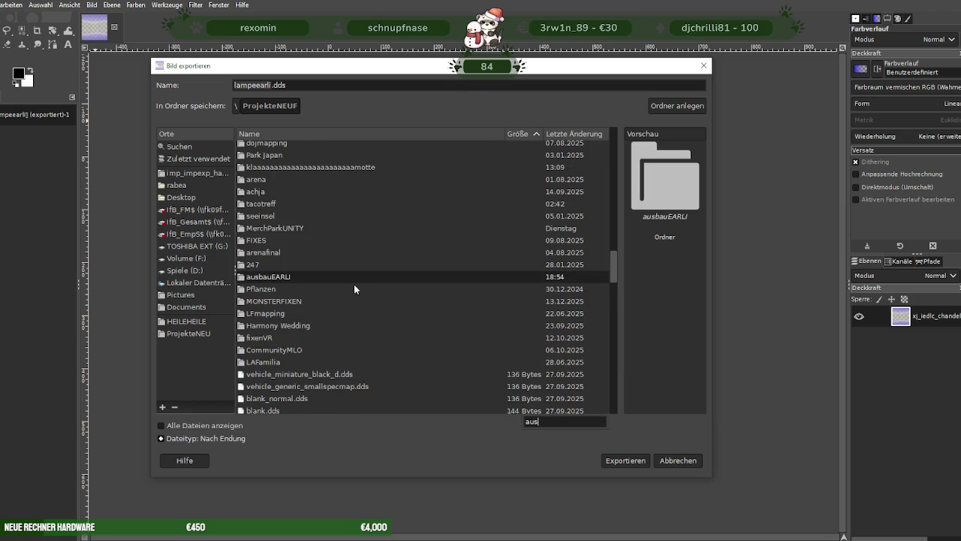
double_click(351, 277)
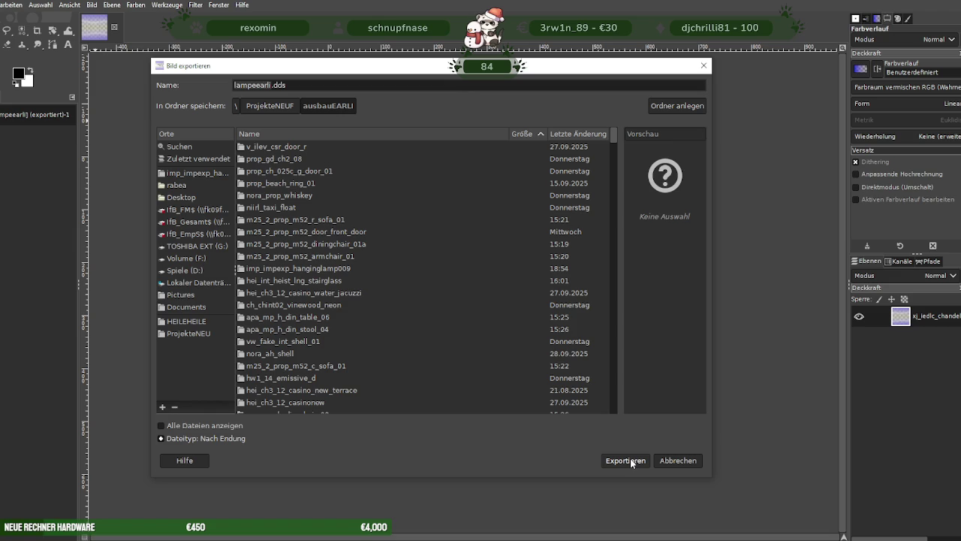
left_click(631, 462)
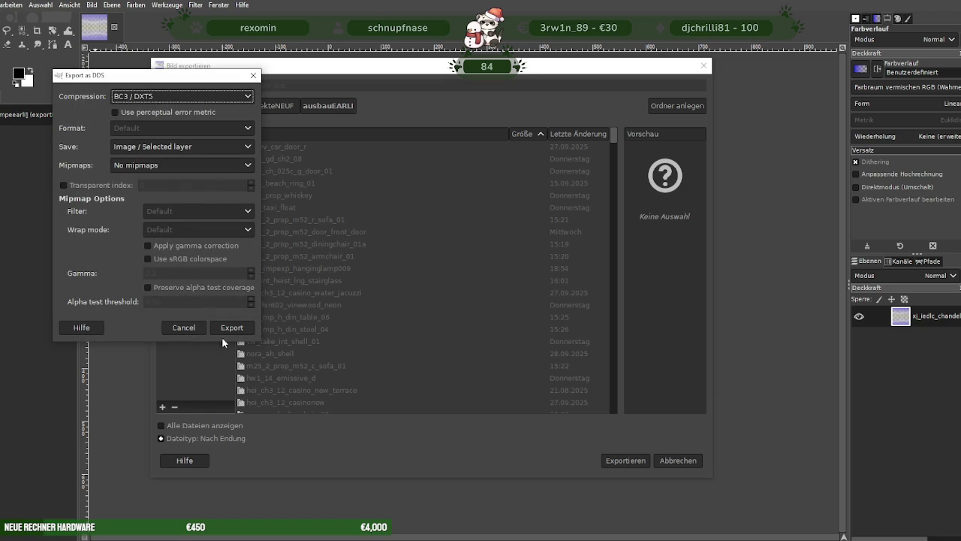
left_click(240, 329)
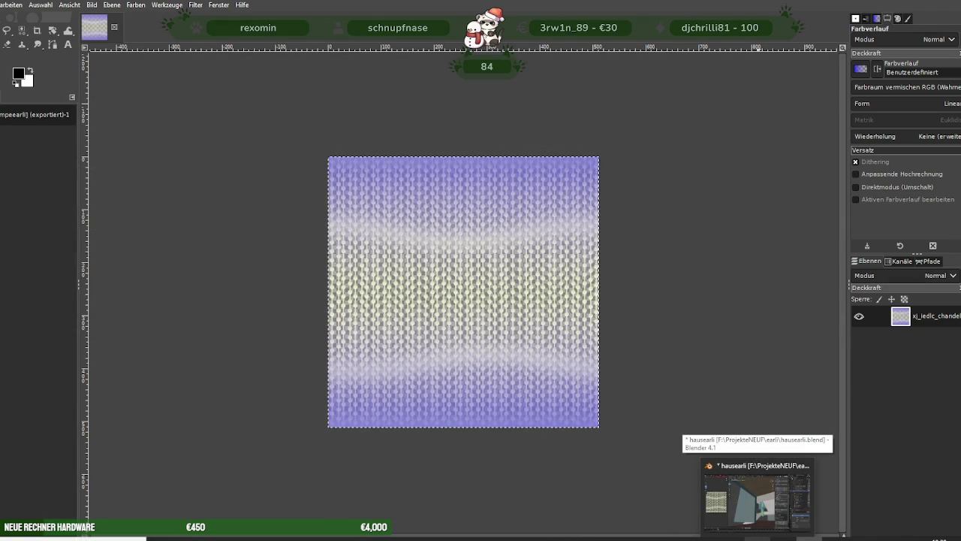
- In Blender, select the hanging lamp and select its entire mesh in Edit Mode
left_click(757, 496)
scroll(494, 284, "up", 3)
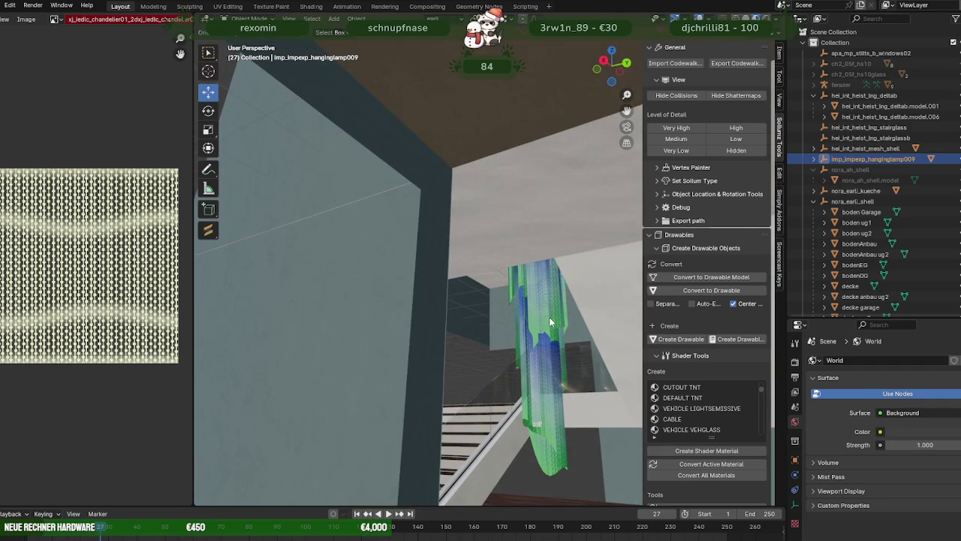
left_click(549, 316)
key("Tab")
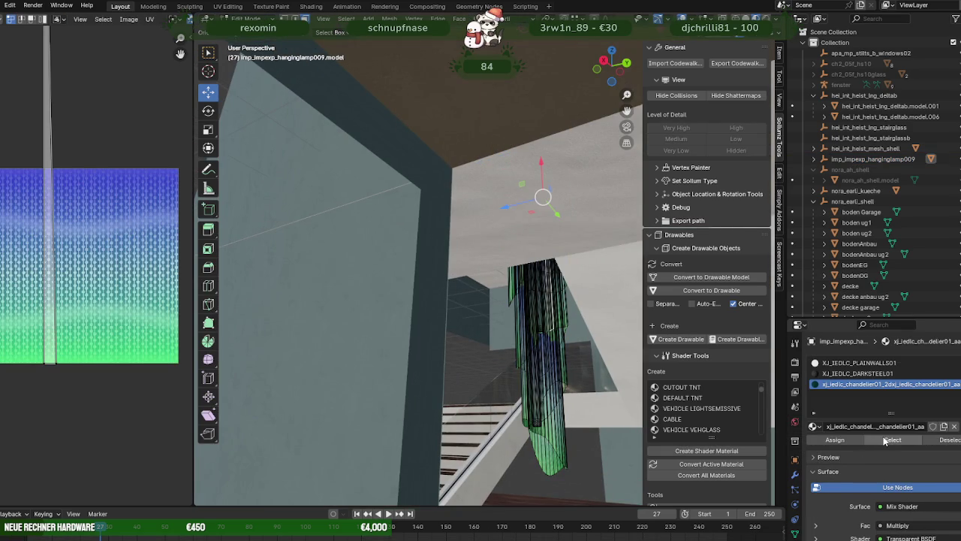
key("a")
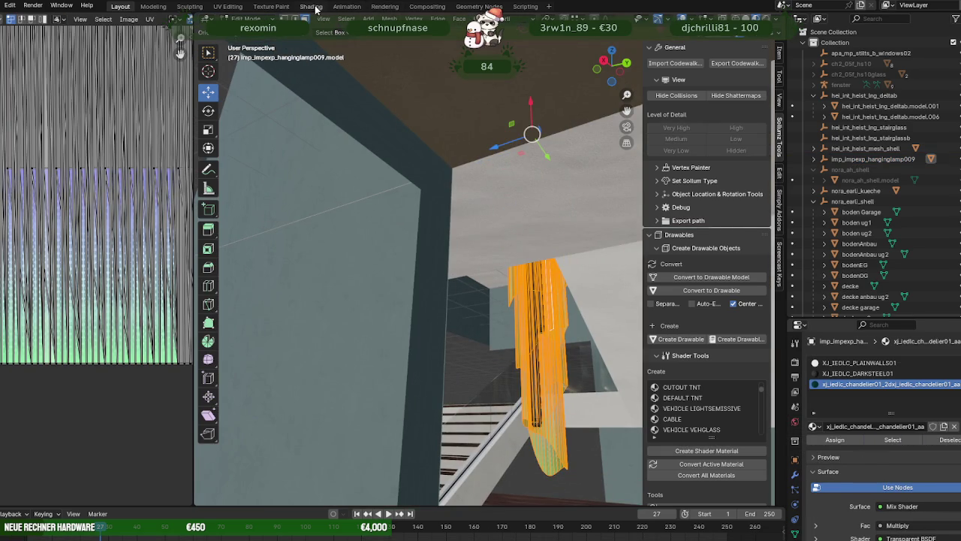
- Load lampeearli.dds into the DiffuseSampler image node and view the chandelier in Layout
left_click(310, 7)
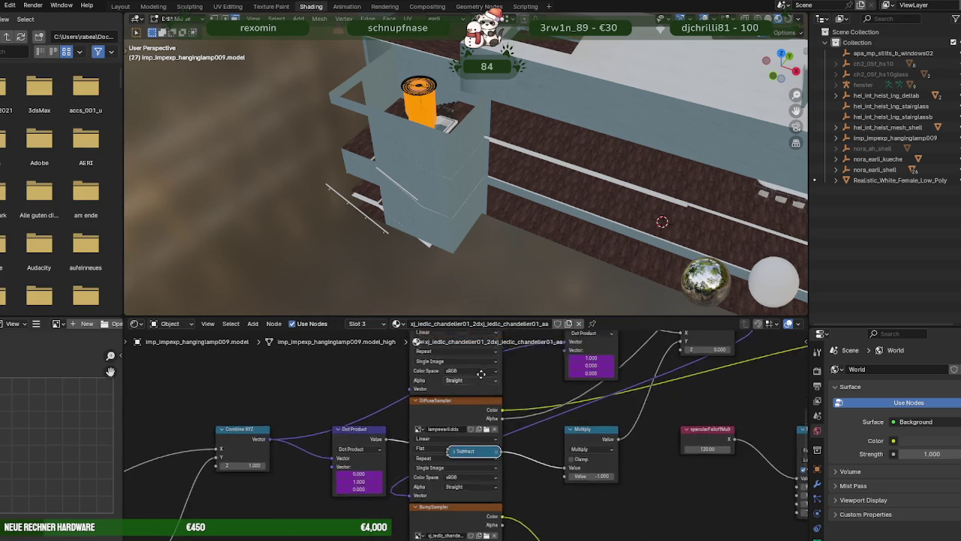
scroll(475, 426, "down", 2)
left_click(497, 416)
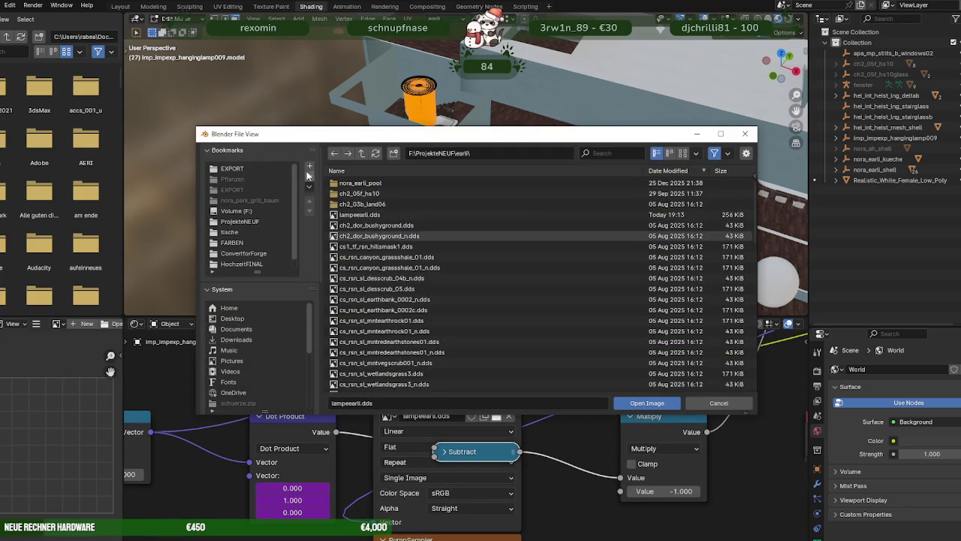
double_click(362, 183)
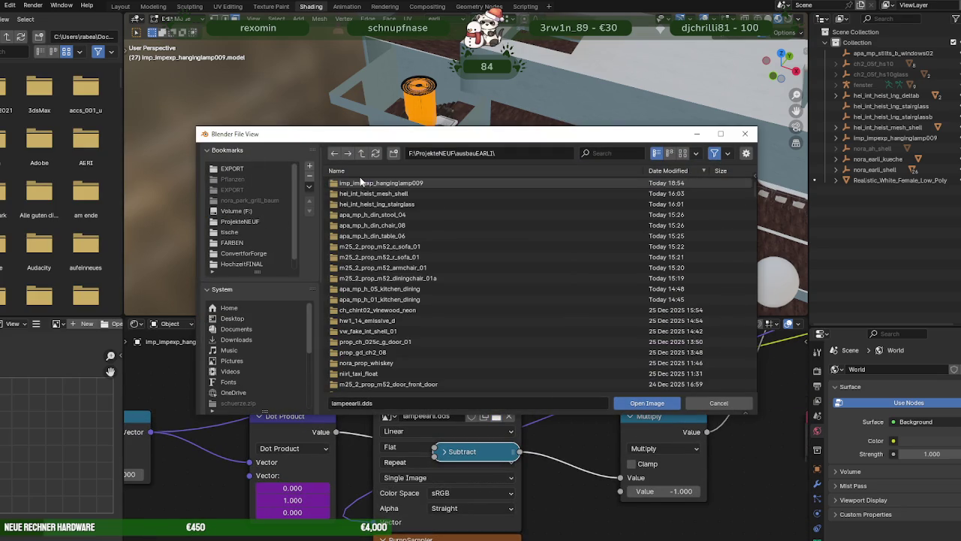
left_click(643, 403)
left_click(120, 6)
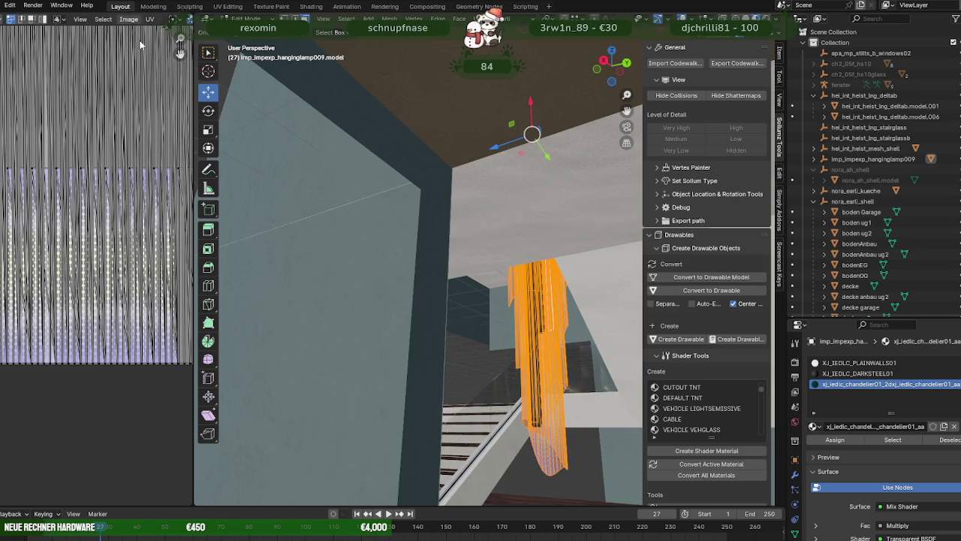
mouse_move(478, 277)
left_mouse_down()
mouse_move(472, 242)
mouse_move(466, 377)
mouse_move(466, 256)
mouse_move(438, 274)
mouse_move(468, 241)
mouse_move(431, 237)
mouse_move(551, 250)
mouse_move(571, 265)
mouse_move(491, 194)
mouse_move(509, 288)
mouse_move(447, 225)
mouse_move(396, 221)
mouse_move(371, 201)
mouse_move(428, 220)
mouse_move(466, 217)
left_mouse_up()
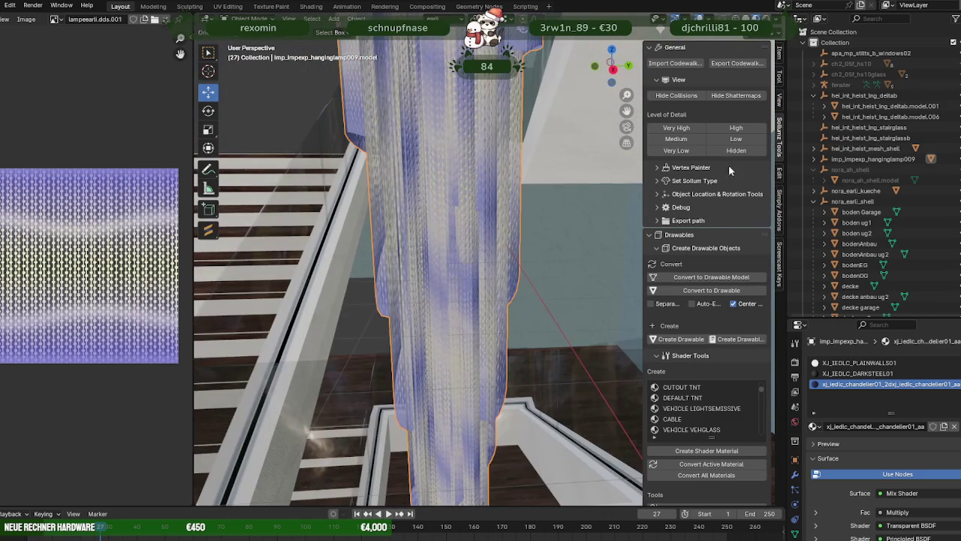
double_click(853, 160)
- Rename the lamp to nora_lampe_earli and export it via Codewalker to EXPORT\hausearli
type("lamp")
key("BackSpace")
key("BackSpace")
key("BackSpace")
key("BackSpace")
type("nora_lampe_earli")
key("Return")
scroll(856, 225, "down", 3)
scroll(856, 262, "down", 3)
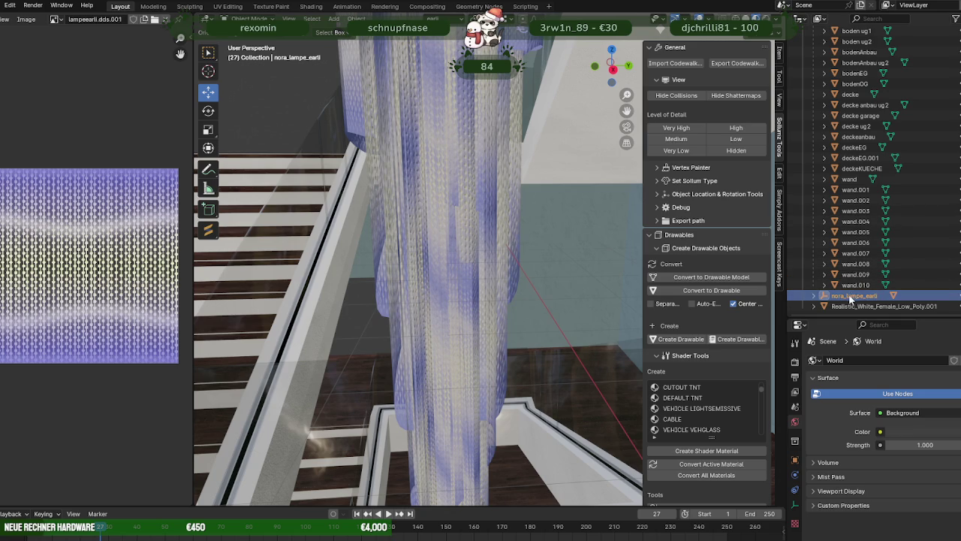
left_click(737, 63)
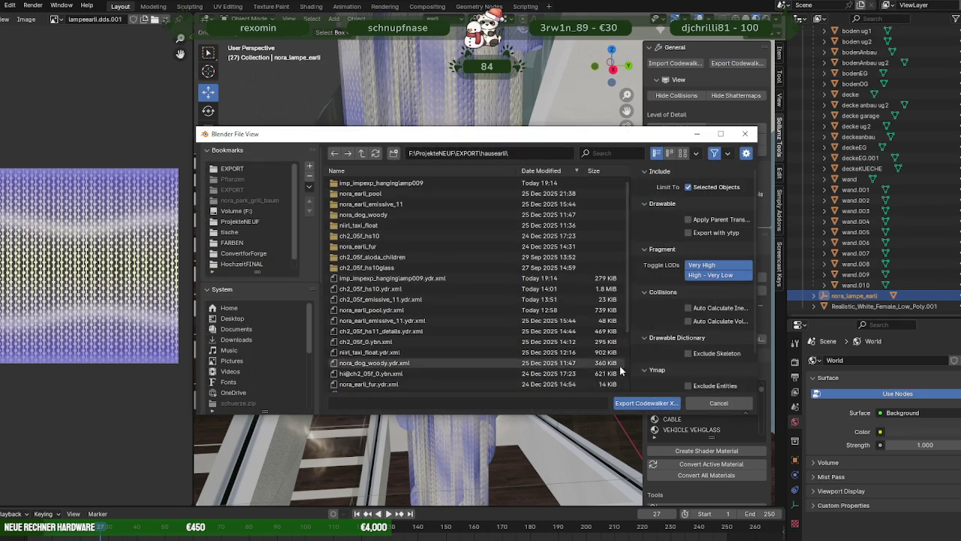
left_click(646, 402)
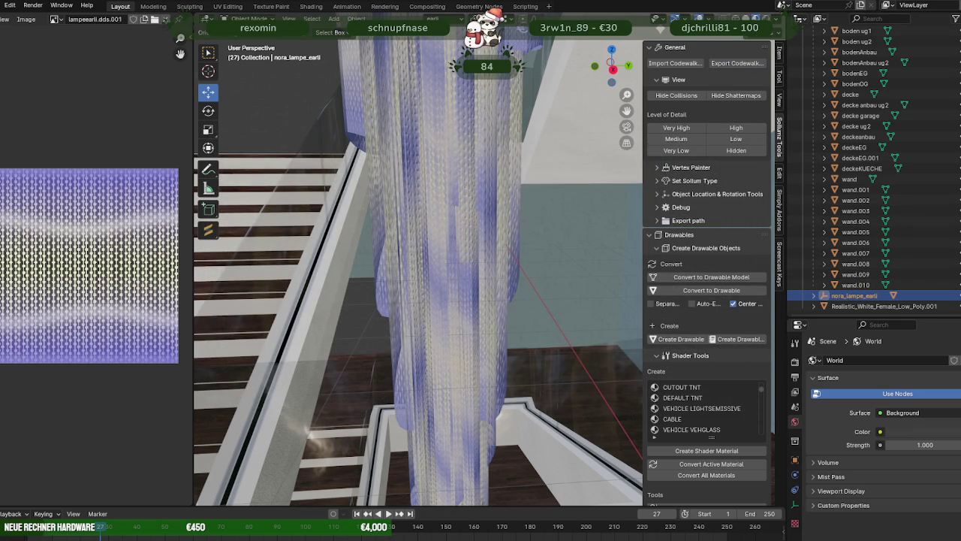
mouse_move(341, 535)
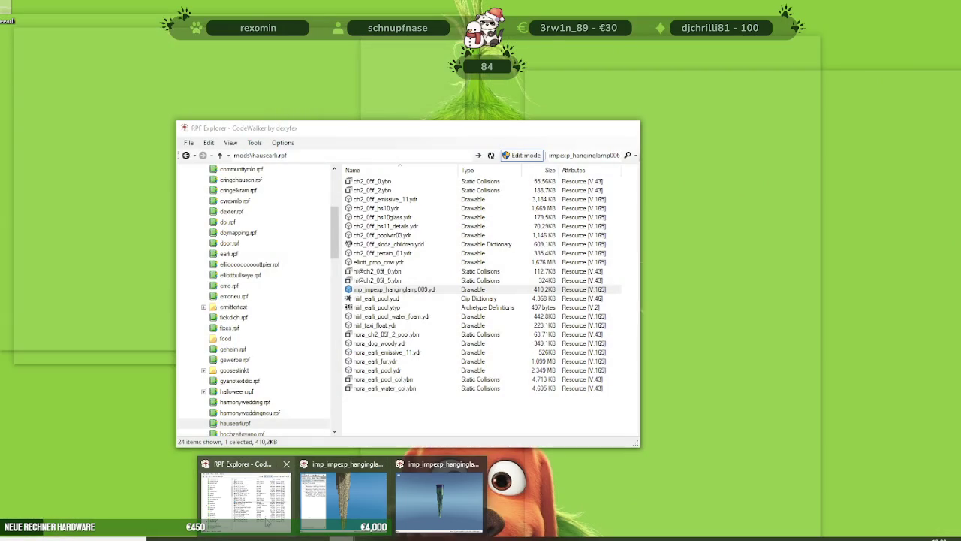
- Add nora_lampe_earli.ydr from the export folder into the hausearli.rpf archive
left_click(271, 511)
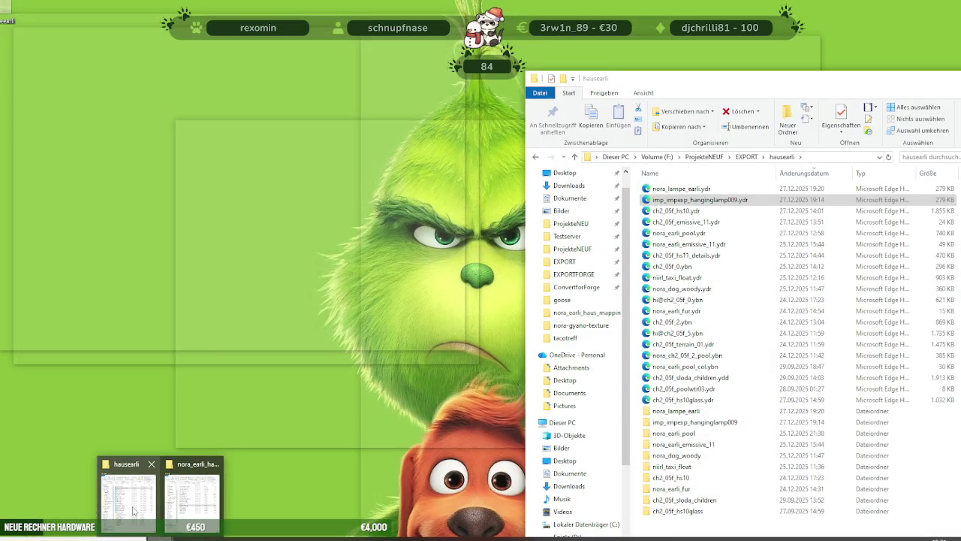
left_click(128, 497)
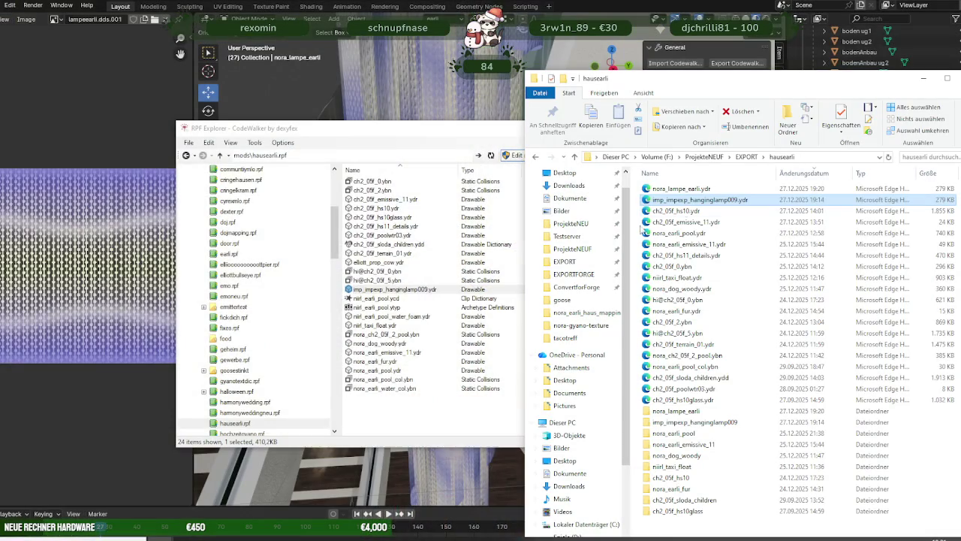
left_click_drag(681, 189, 443, 421)
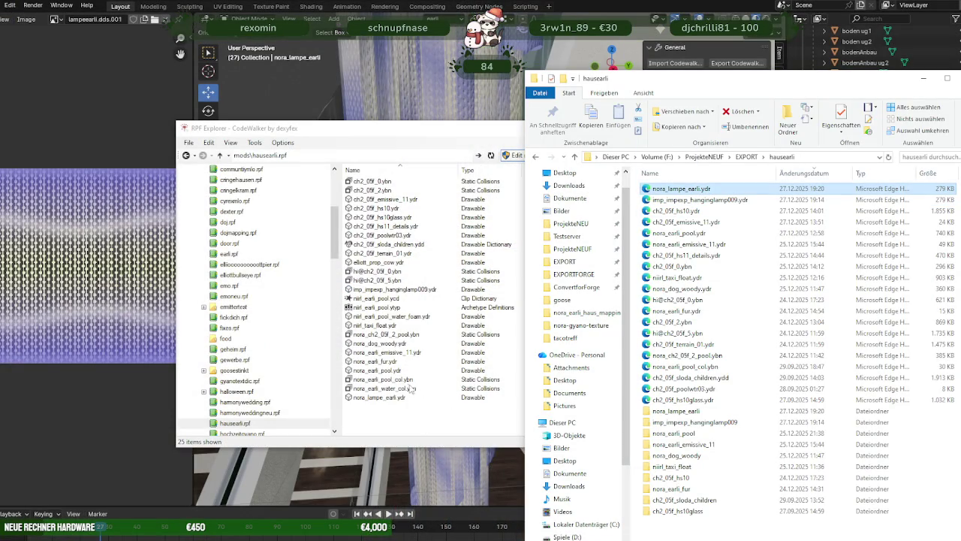
- Preview nora_lampe_earli.ydr in the model viewer, then return to Blender
double_click(387, 398)
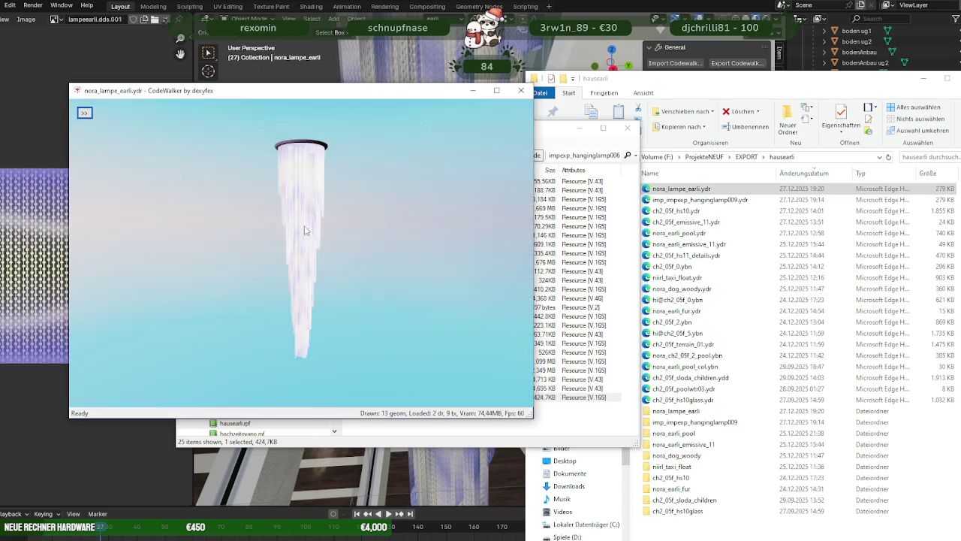
scroll(323, 235, "up", 5)
scroll(323, 235, "up", 3)
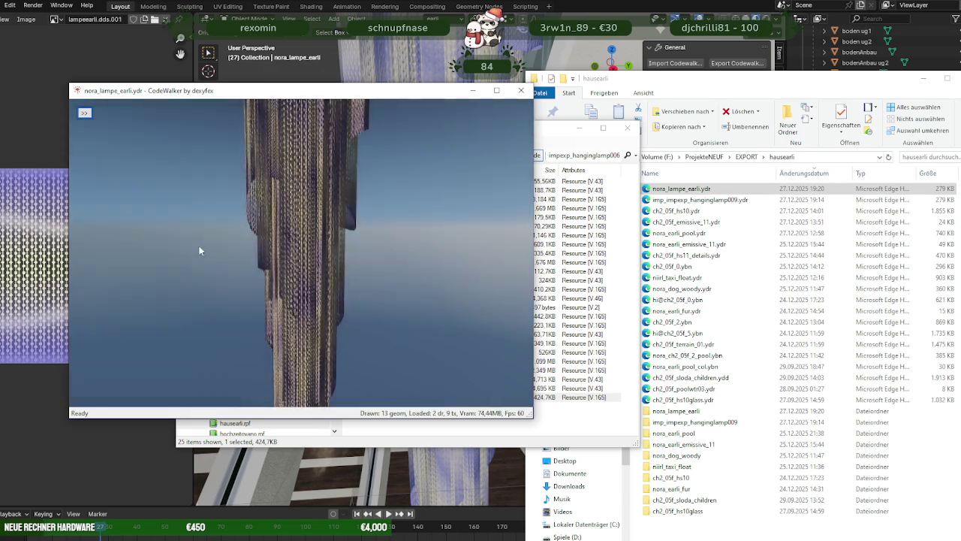
scroll(428, 233, "down", 5)
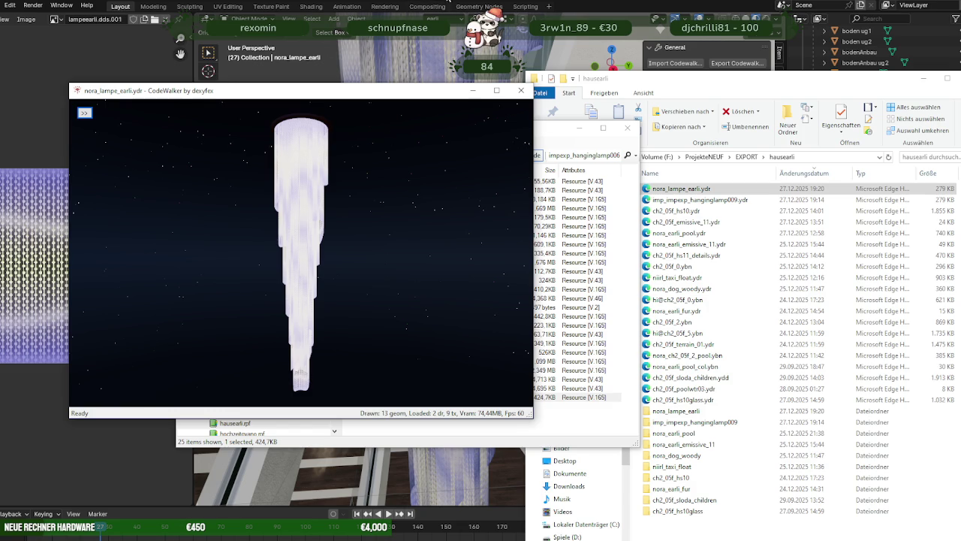
left_click(435, 62)
scroll(429, 183, "down", 3)
scroll(437, 246, "down", 3)
scroll(438, 251, "down", 2)
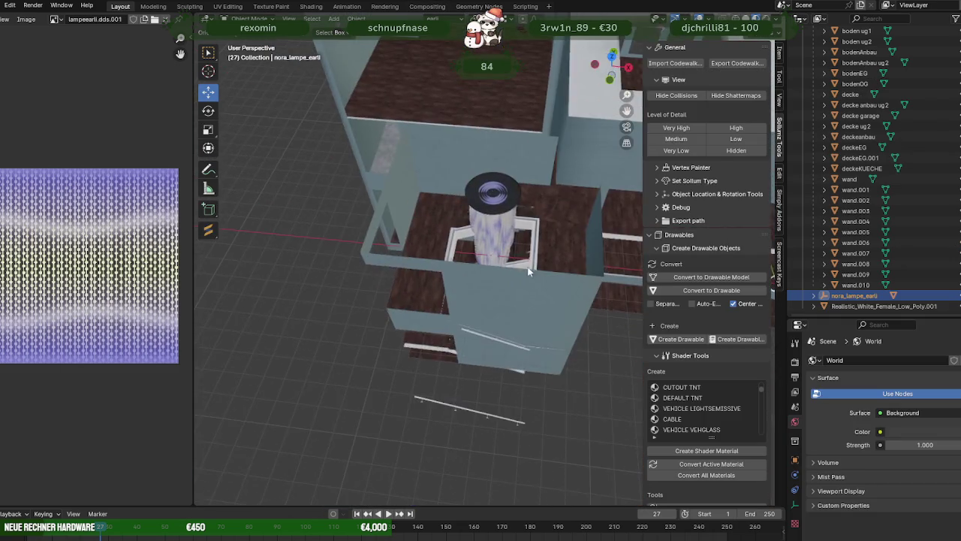
scroll(437, 251, "down", 2)
scroll(526, 285, "down", 2)
scroll(599, 316, "down", 2)
mouse_move(599, 316)
left_mouse_down()
mouse_move(556, 250)
mouse_move(515, 230)
mouse_move(392, 285)
left_mouse_up()
scroll(392, 285, "up", 2)
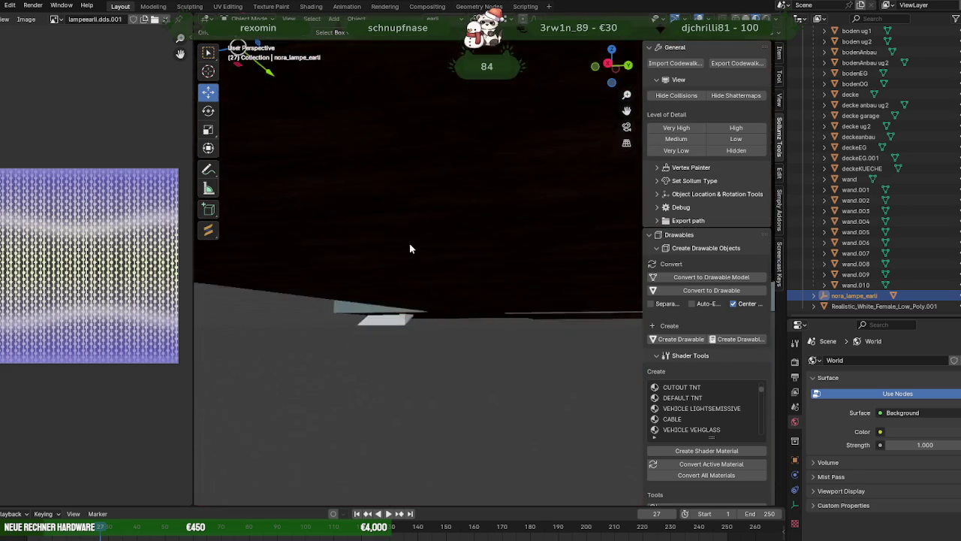
scroll(408, 250, "up", 3)
scroll(410, 256, "up", 1)
mouse_move(409, 269)
left_mouse_down()
mouse_move(522, 366)
mouse_move(399, 323)
mouse_move(425, 319)
left_mouse_up()
scroll(432, 301, "down", 5)
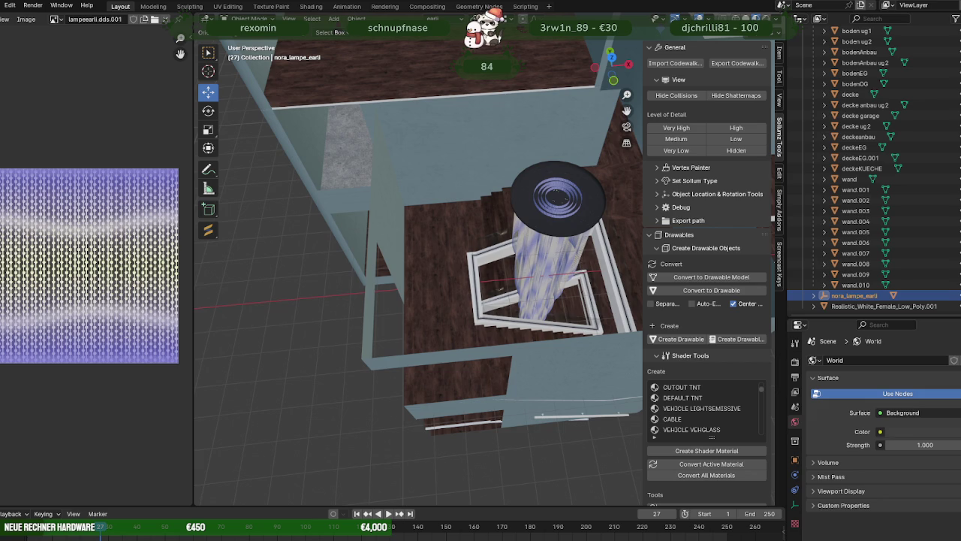
mouse_move(535, 103)
left_mouse_down()
mouse_move(629, 57)
mouse_move(447, 36)
mouse_move(459, 154)
mouse_move(408, 240)
left_mouse_up()
mouse_move(385, 290)
left_mouse_down()
mouse_move(446, 339)
mouse_move(383, 305)
left_mouse_up()
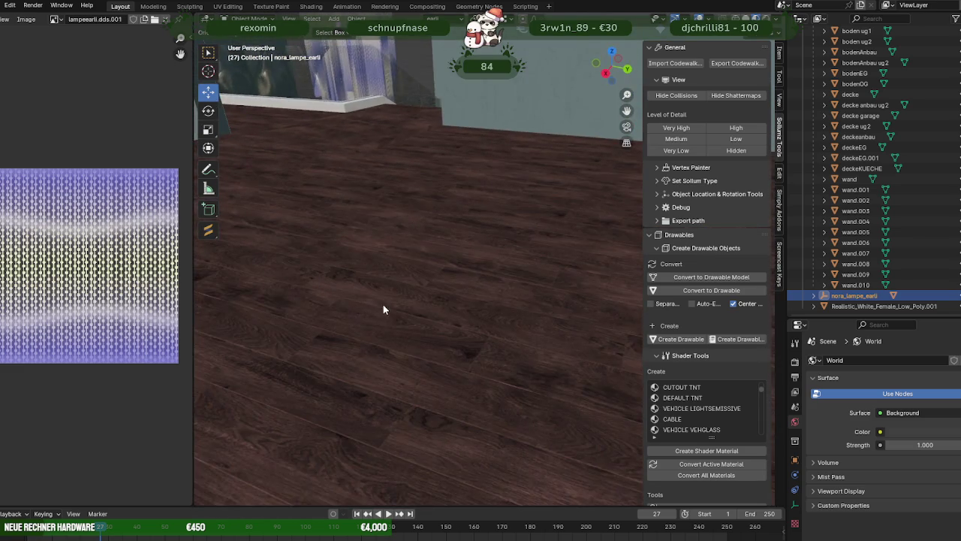
scroll(383, 304, "down", 5)
left_click_drag(417, 231, 507, 287)
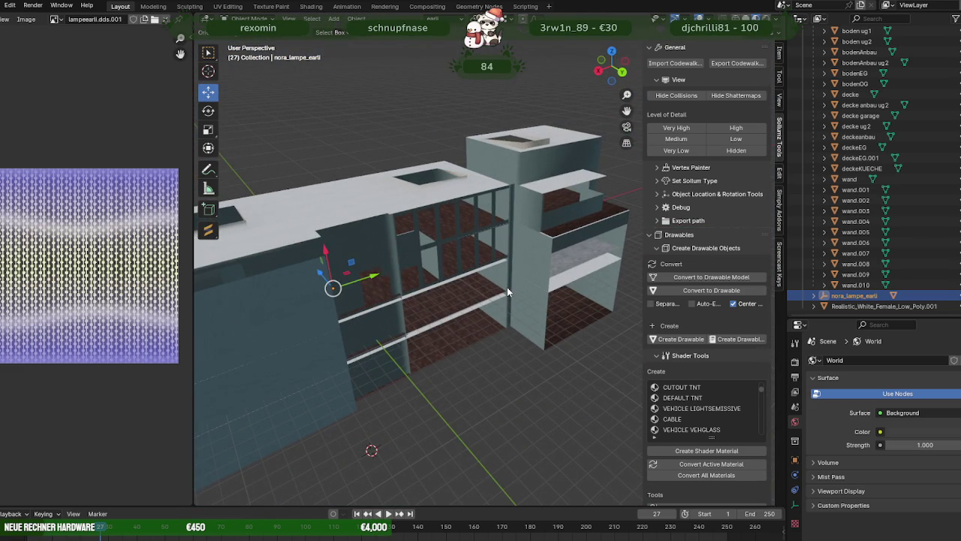